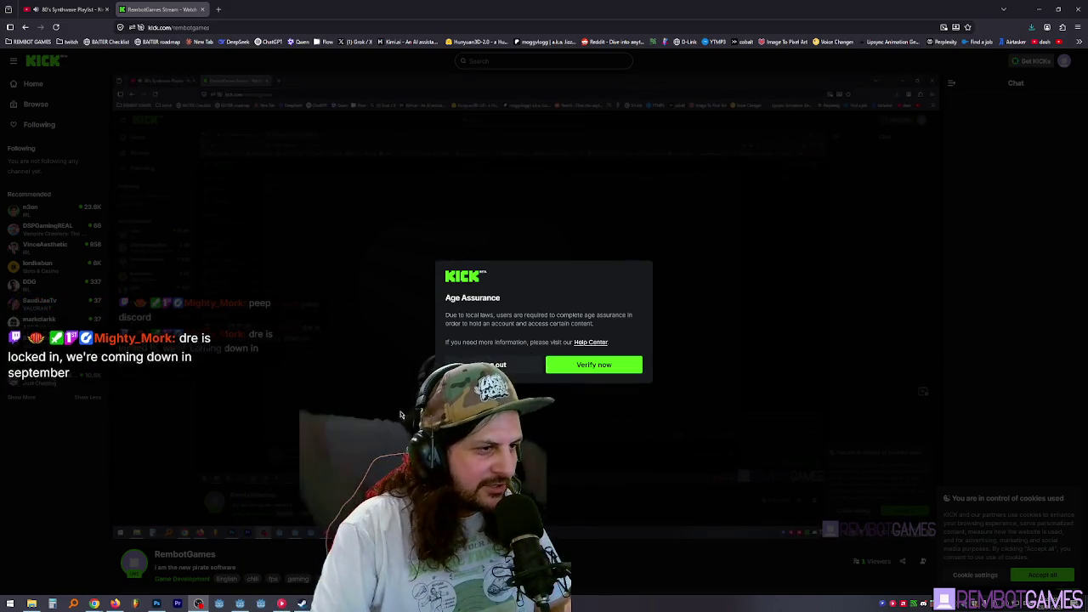
- Zoom the browser page in to read the age assurance notice, then restore its size
key("ctrl+plus")
key("ctrl+plus")
key("ctrl+plus")
key("ctrl+plus")
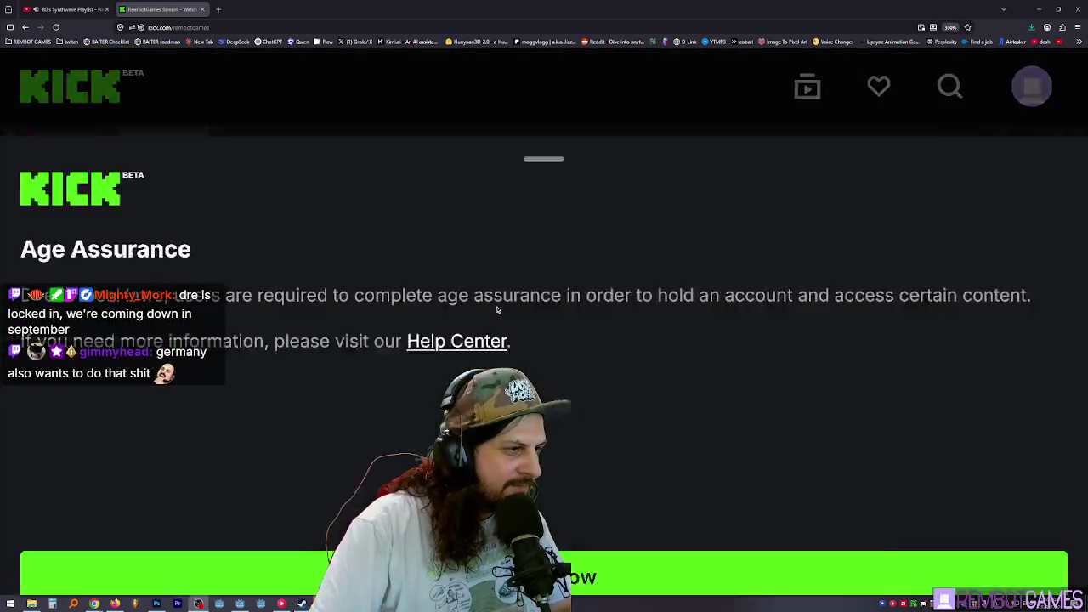
key("ctrl+minus")
key("ctrl+minus")
key("ctrl+minus")
key("ctrl+plus")
mouse_move(455, 303)
left_mouse_down()
mouse_move(719, 303)
mouse_move(696, 337)
mouse_move(671, 329)
left_mouse_up()
left_click(671, 329)
key("ctrl+minus")
key("ctrl+minus")
key("ctrl+minus")
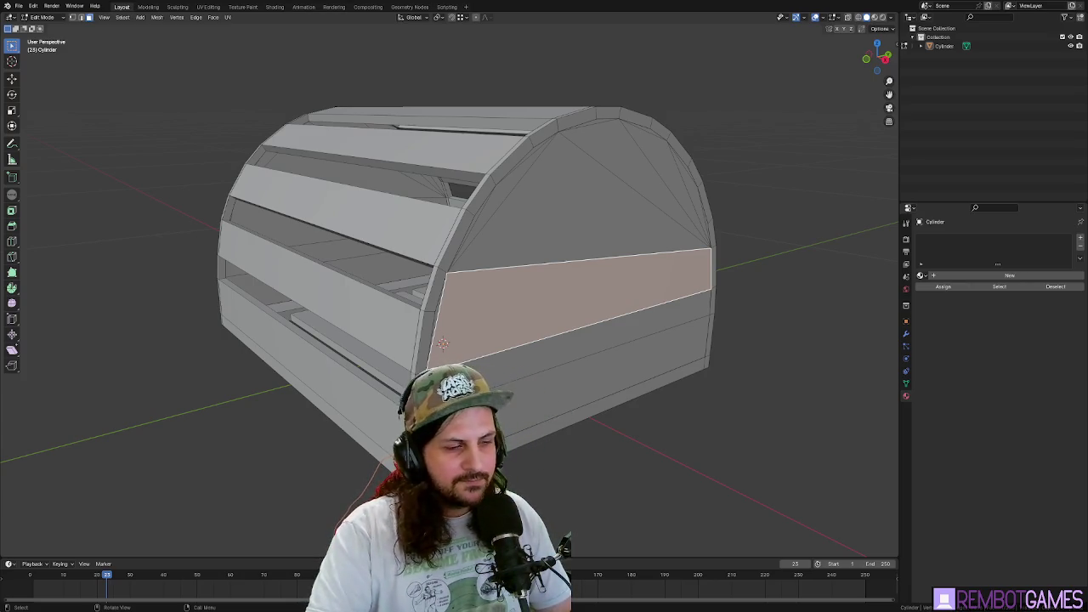
- Switch to the Shading workspace and orbit to a front view of the trap
key("KP_8")
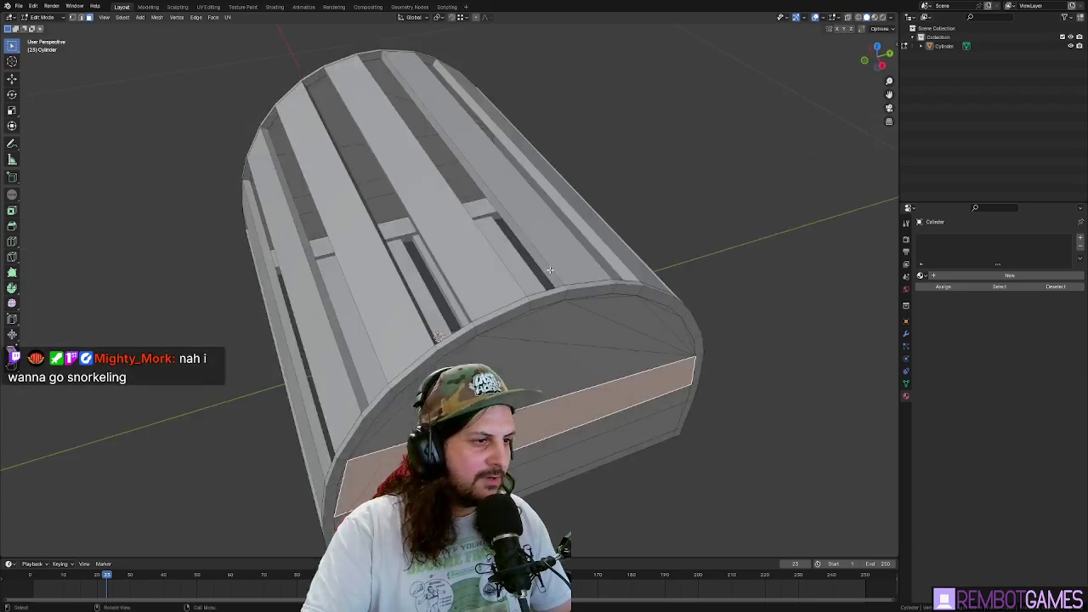
key("KP_4")
left_click(275, 7)
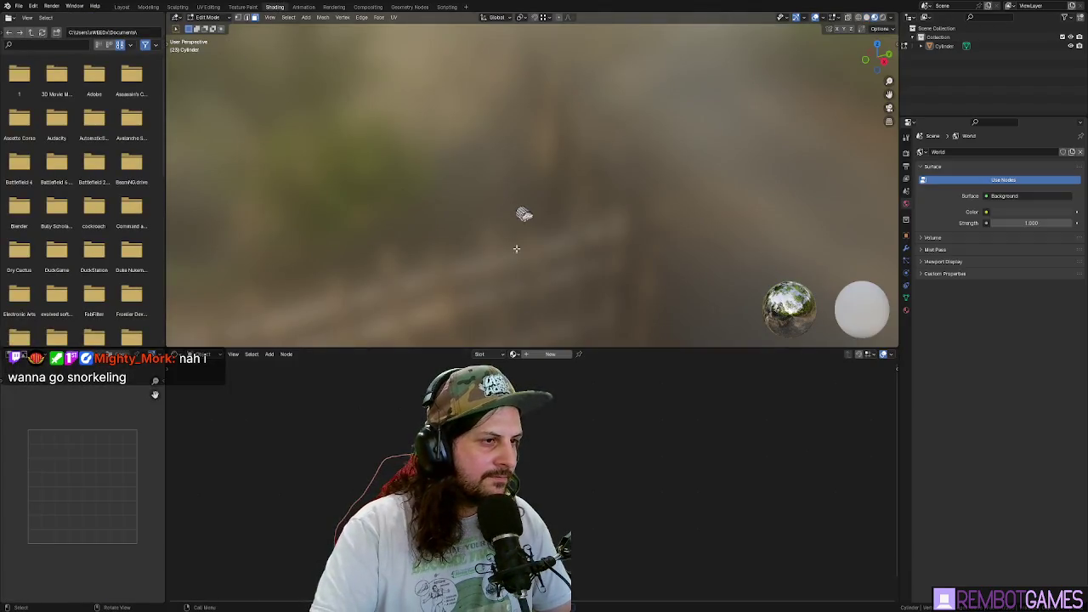
scroll(448, 183, "up", 5)
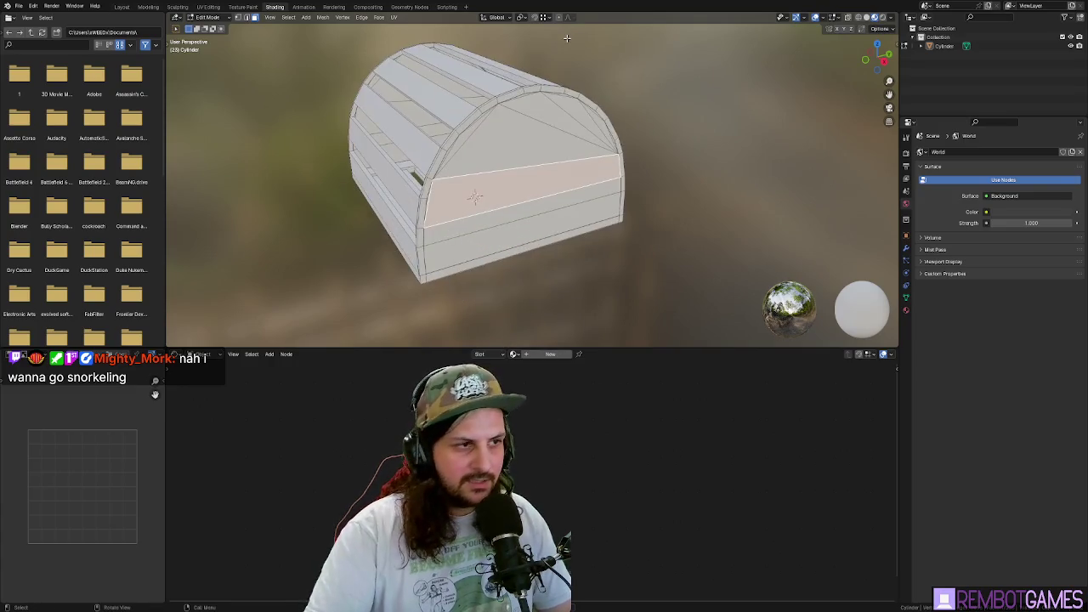
scroll(448, 183, "up", 3)
left_click_drag(448, 183, 516, 133)
left_click_drag(561, 198, 590, 152)
- Turn on X-ray, snap to a side view of the arched end, and select all the trap's geometry
key("alt+z")
scroll(589, 152, "down", 3)
mouse_move(511, 97)
left_mouse_down()
mouse_move(574, 311)
mouse_move(594, 262)
mouse_move(462, 216)
mouse_move(451, 241)
left_mouse_up()
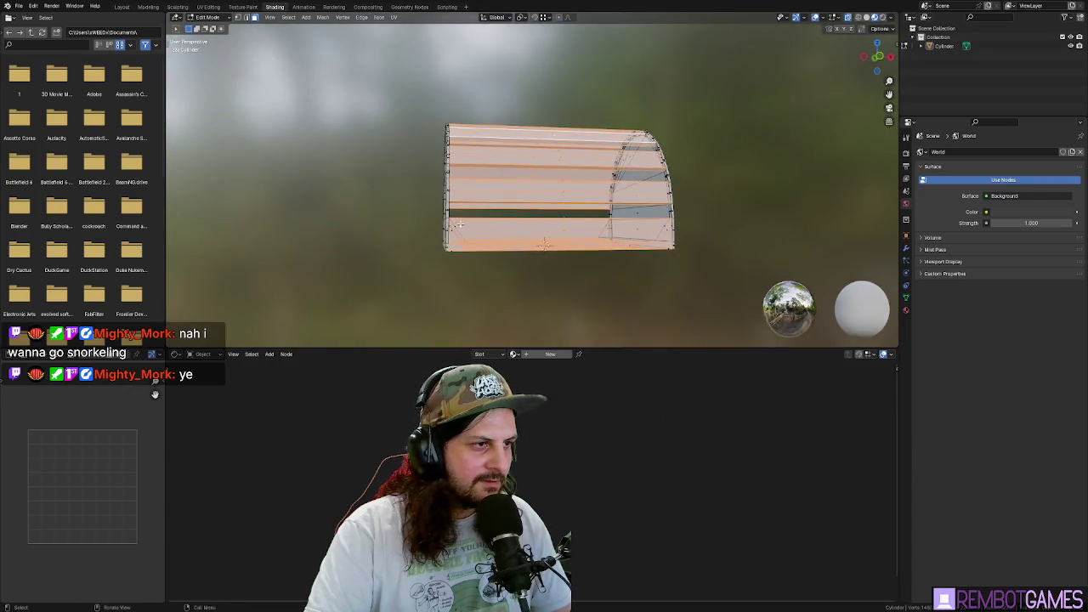
key("grave")
left_click(396, 224)
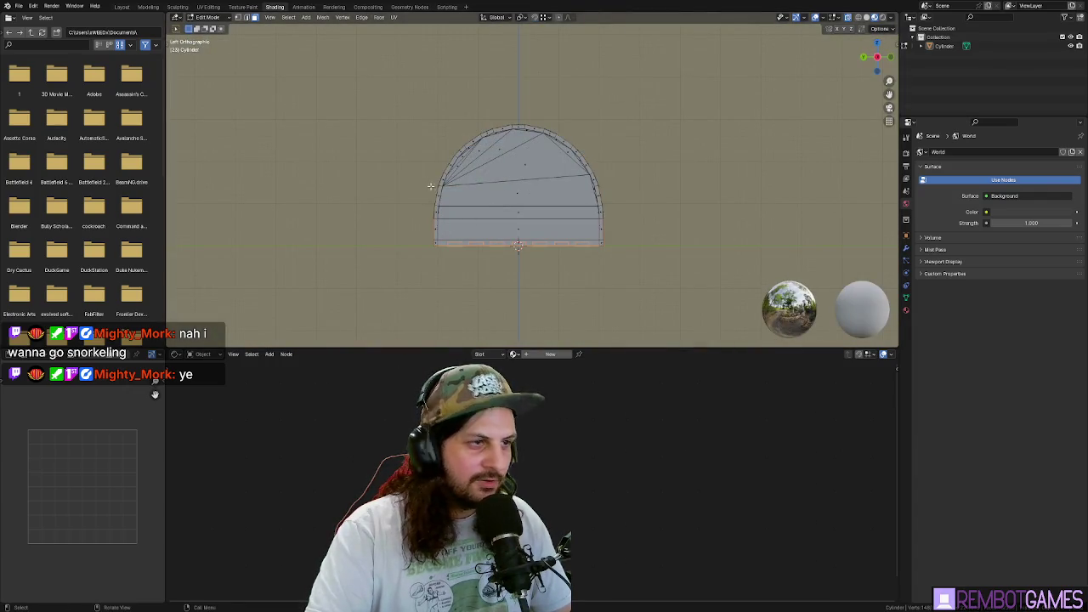
key("a")
left_click_drag(396, 121, 459, 156)
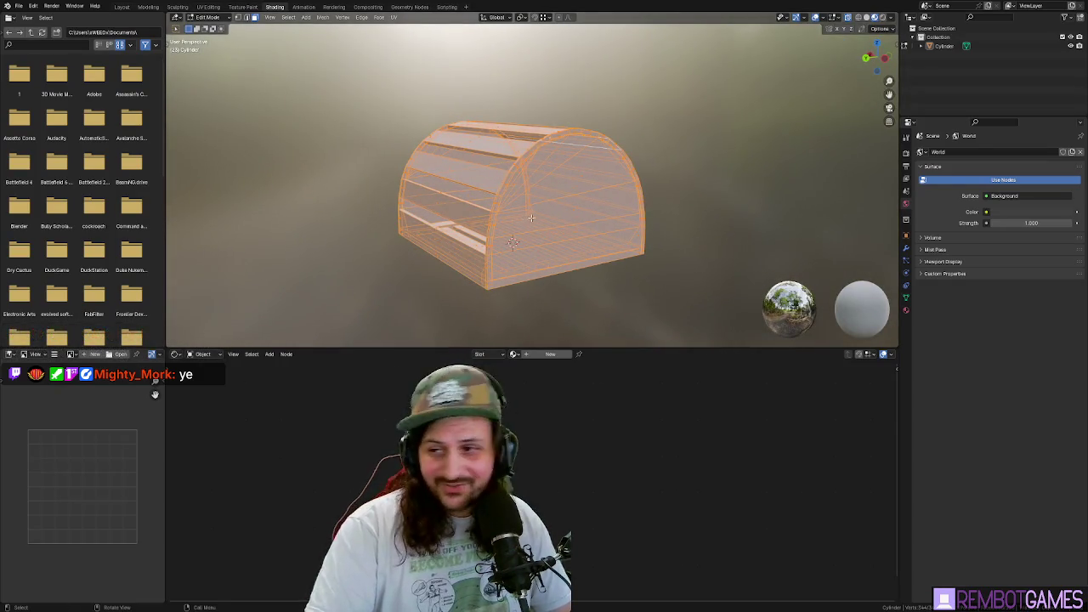
left_click_drag(618, 142, 544, 343)
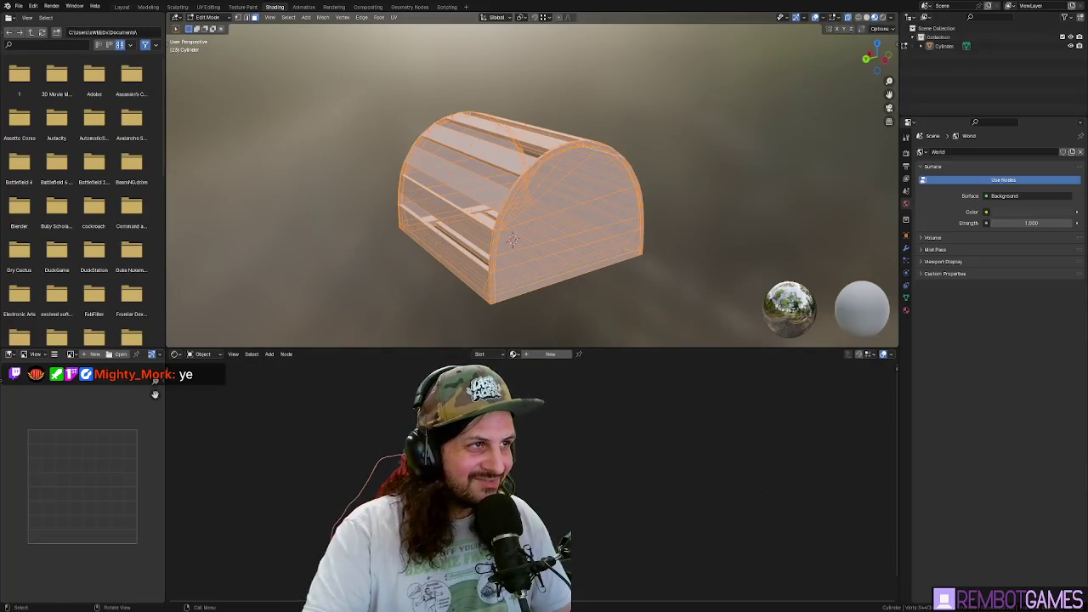
- Assign Material.001 to the trap and feed a new Image Texture node into its Base Color
left_click(514, 355)
left_click(593, 420)
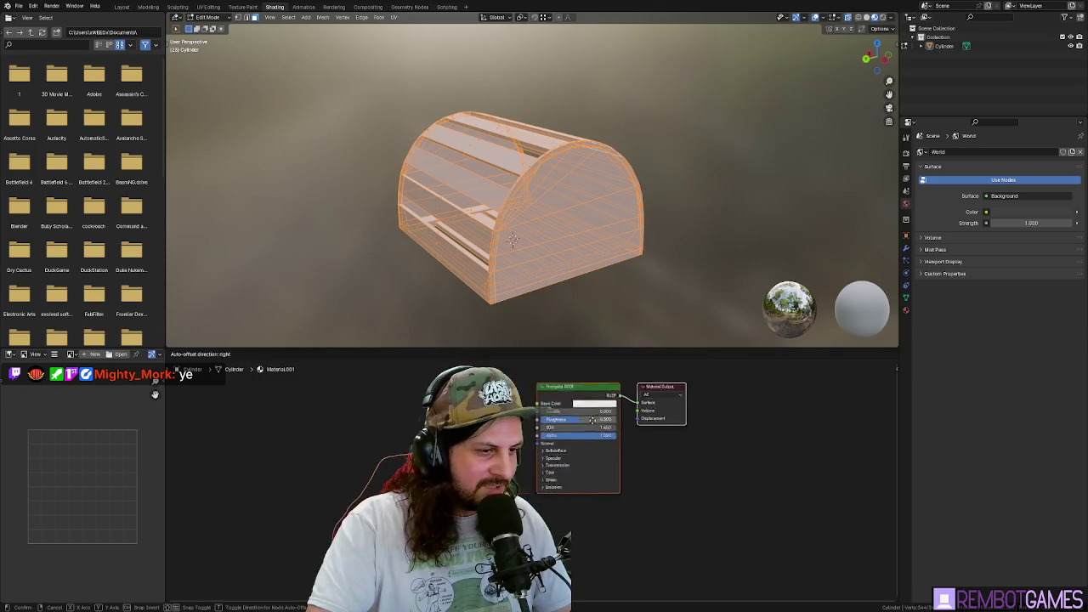
mouse_move(592, 420)
left_mouse_down()
mouse_move(706, 420)
mouse_move(657, 412)
left_mouse_up()
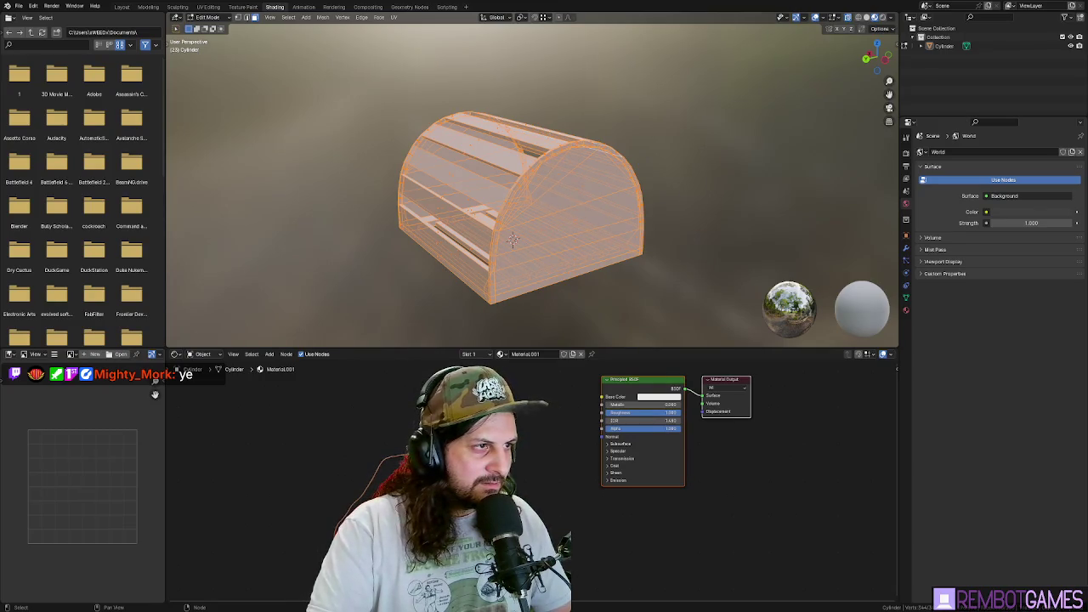
key("shift+a")
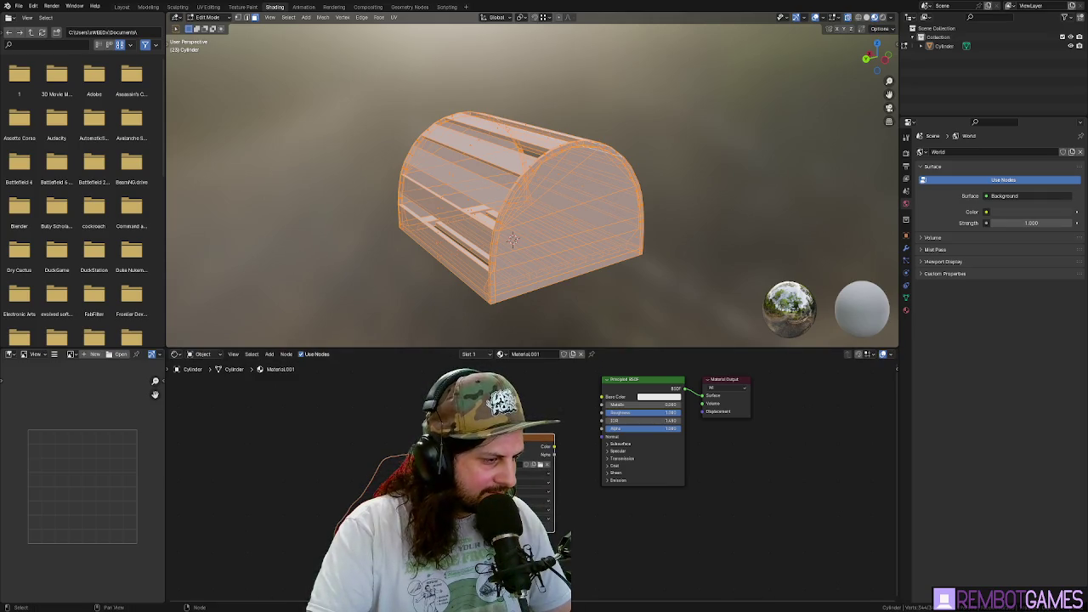
left_click(471, 422)
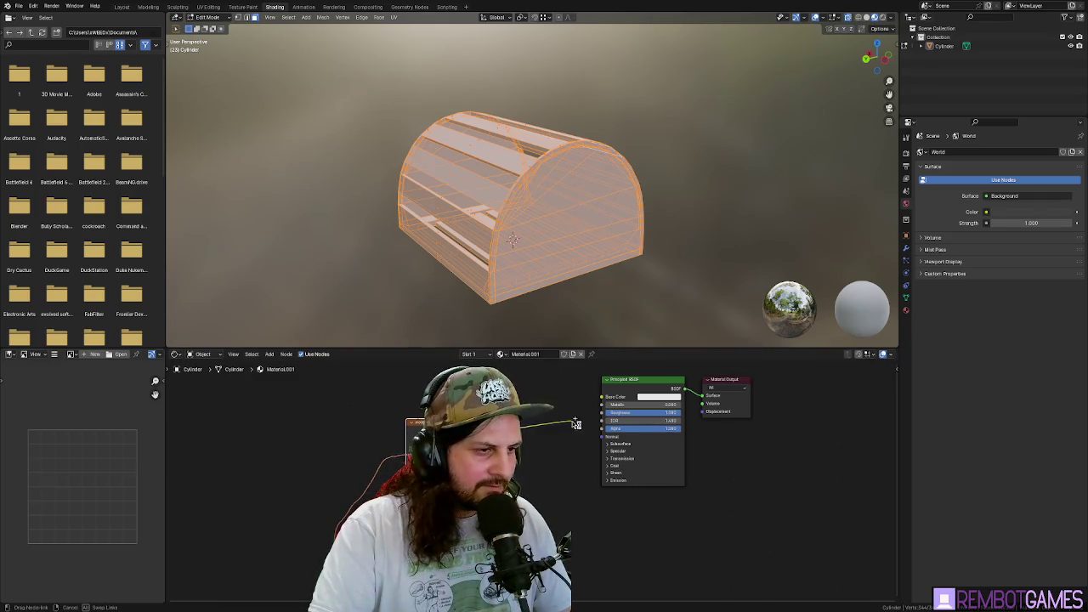
left_click_drag(490, 429, 601, 397)
- Preview the wood texture in Object Mode, then return to Edit Mode and select the linked geometry
mouse_move(608, 142)
left_mouse_down()
mouse_move(532, 207)
mouse_move(647, 198)
mouse_move(589, 204)
mouse_move(637, 211)
mouse_move(628, 233)
left_mouse_up()
key("Tab")
key("Tab")
key("alt+a")
key("ctrl+l")
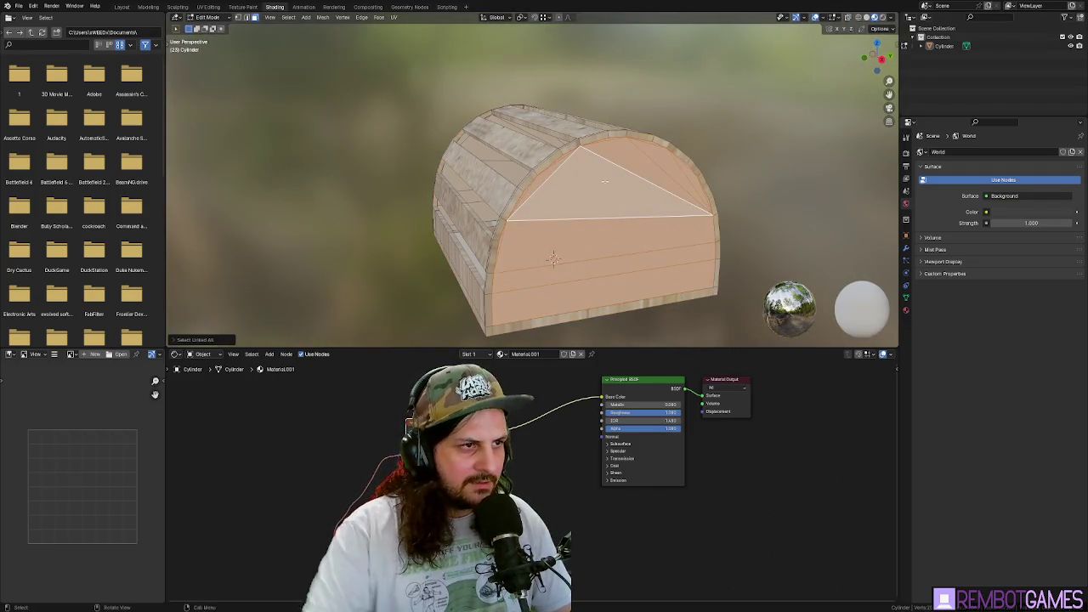
- Rename the trap's material to 'Wood'
left_click(908, 311)
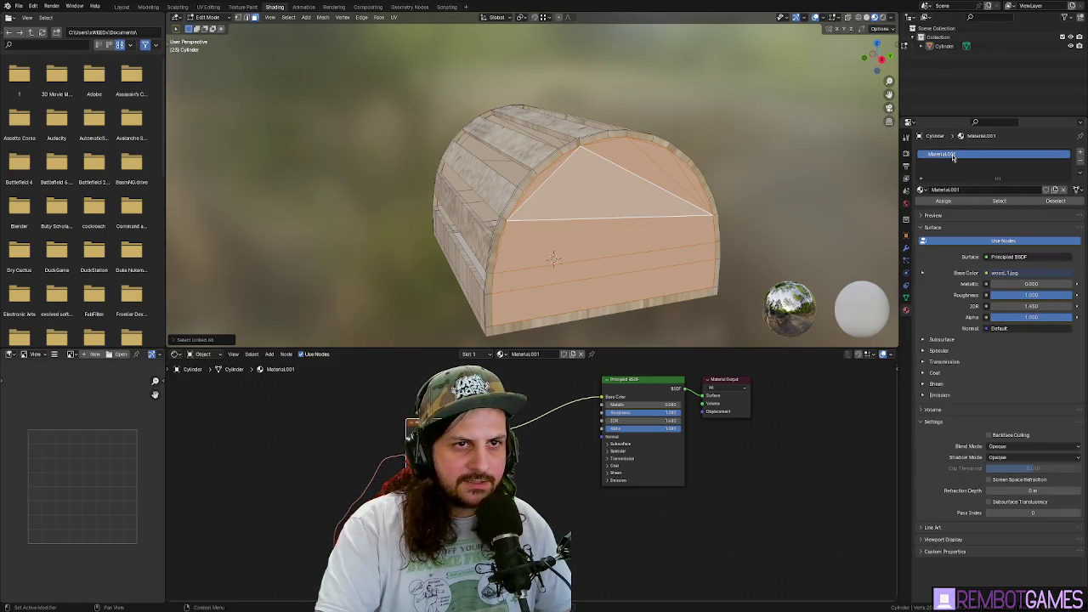
double_click(969, 154)
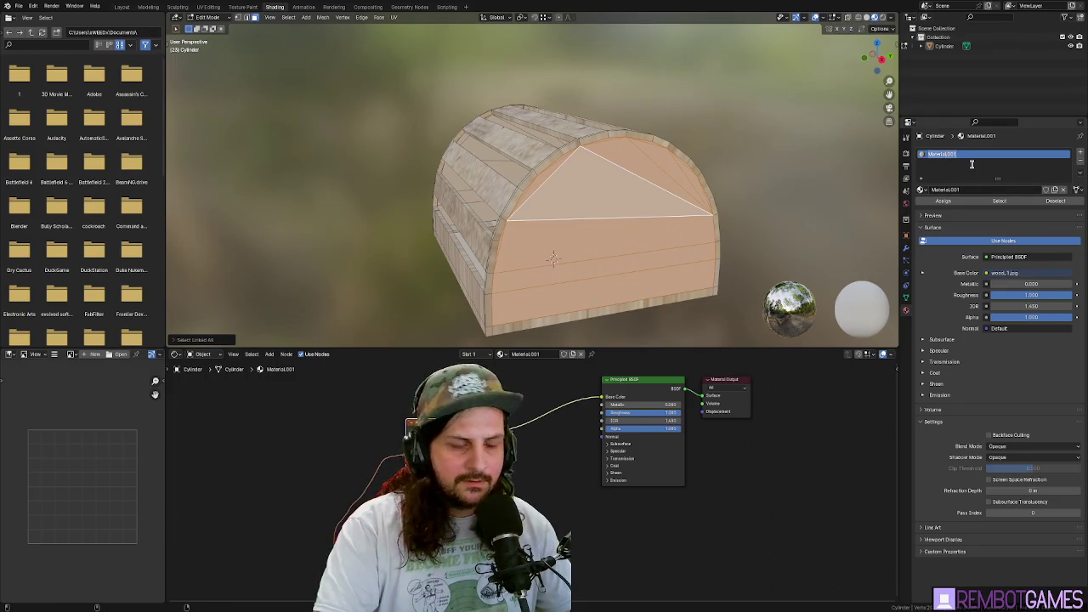
type("Wood")
key("Return")
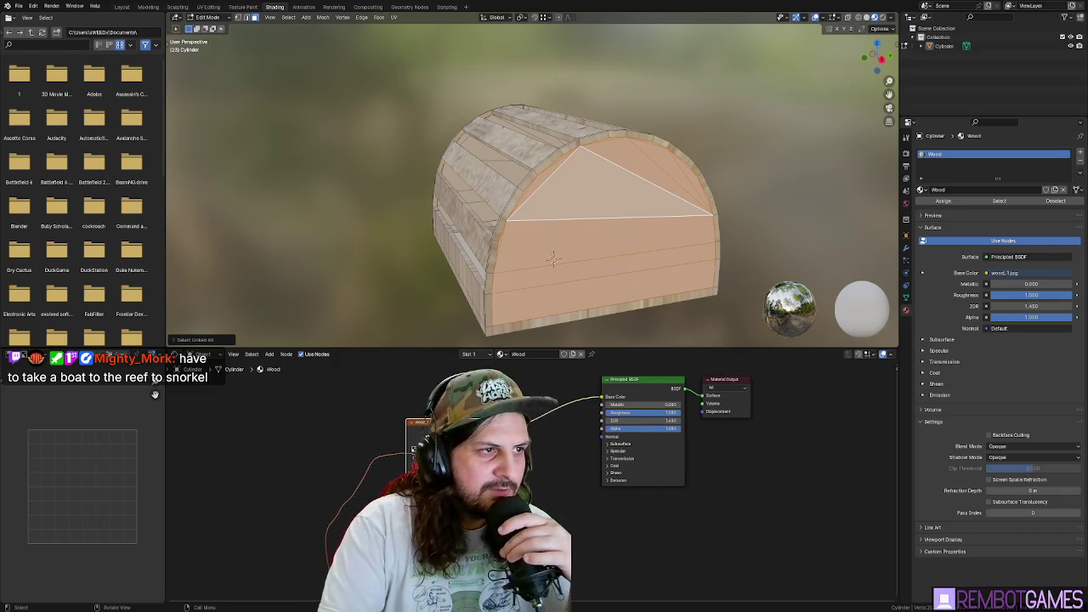
- Arrange the wood_1.jpg texture node and the Principled BSDF side by side in the node editor
left_click_drag(553, 302, 543, 327)
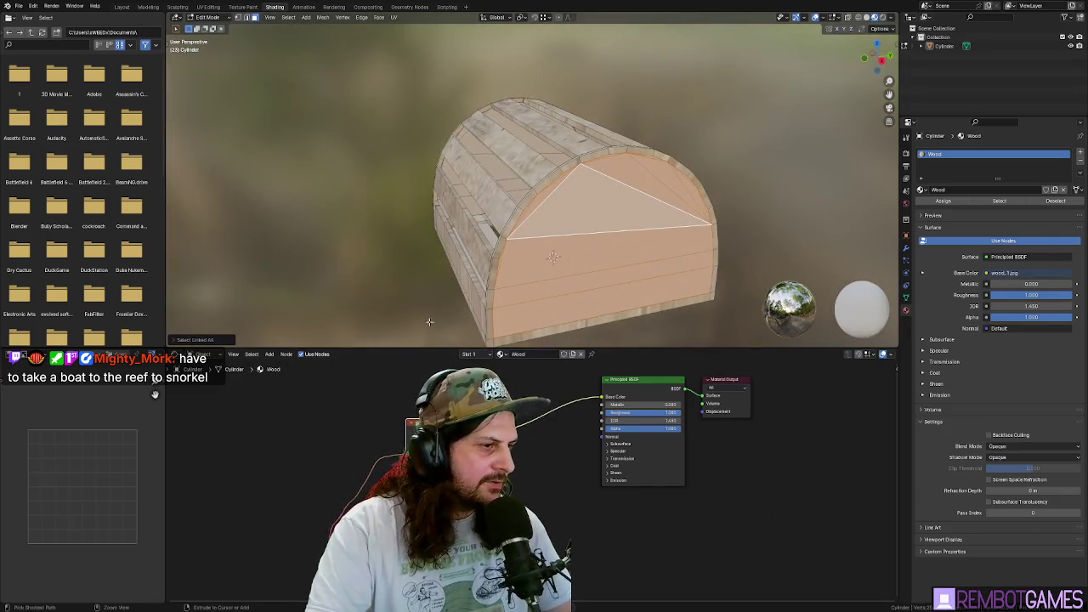
mouse_move(257, 426)
left_mouse_down()
mouse_move(403, 424)
mouse_move(406, 436)
mouse_move(395, 437)
left_mouse_up()
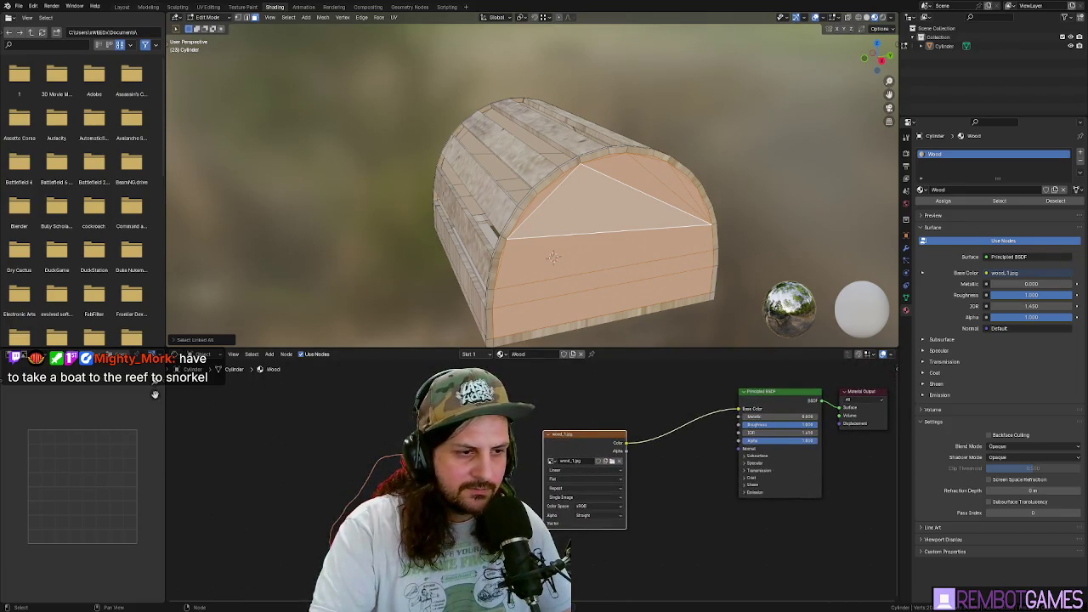
left_click_drag(567, 438, 626, 428)
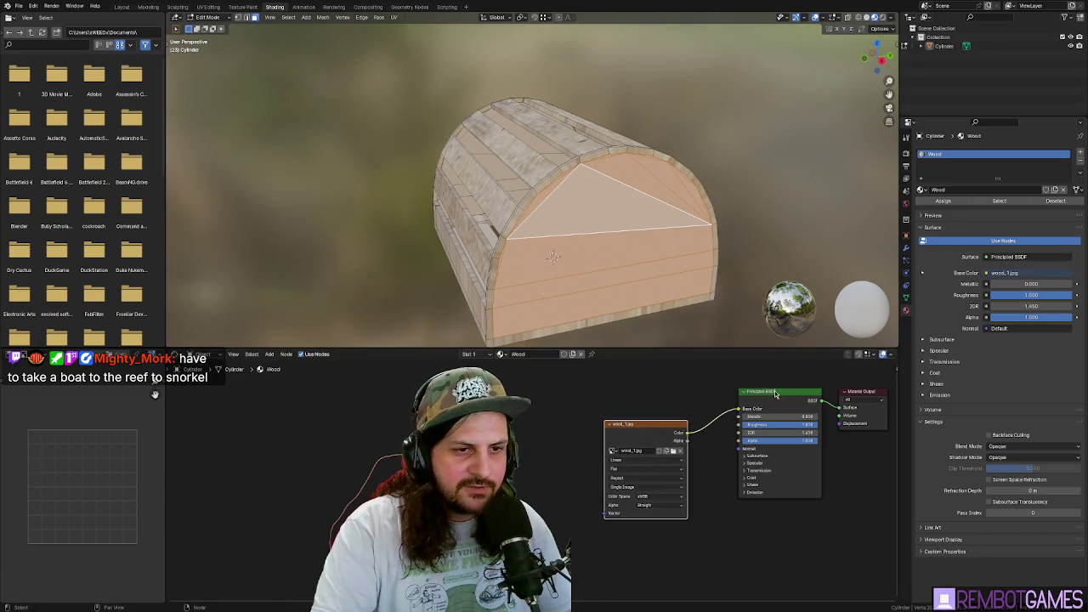
mouse_move(775, 389)
left_mouse_down()
mouse_move(774, 377)
mouse_move(748, 379)
mouse_move(759, 392)
left_mouse_up()
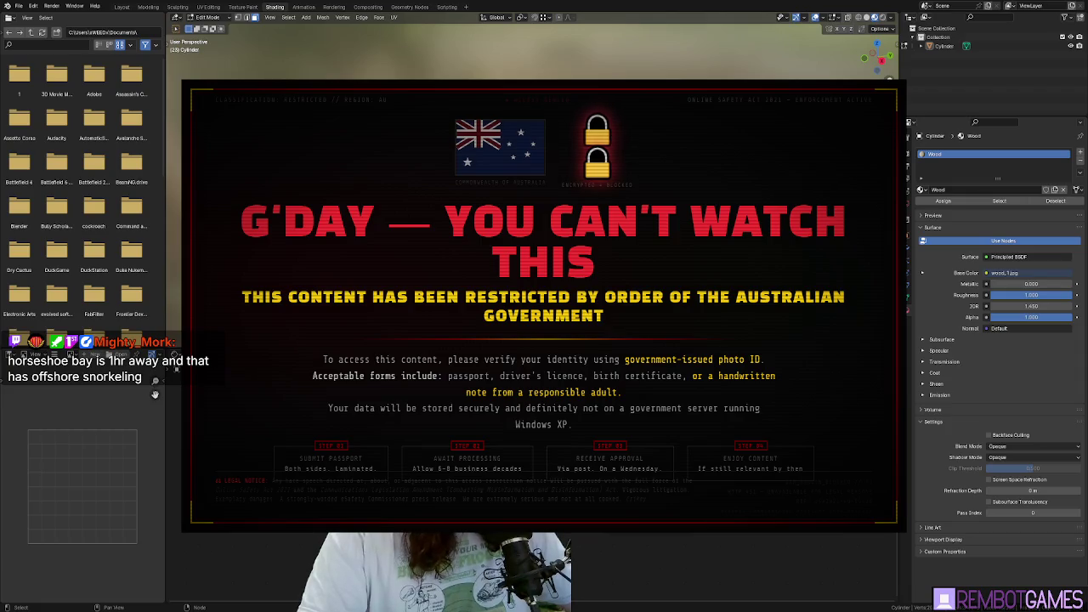
- Frame all of the Wood material's nodes in the Shader Editor
key("Home")
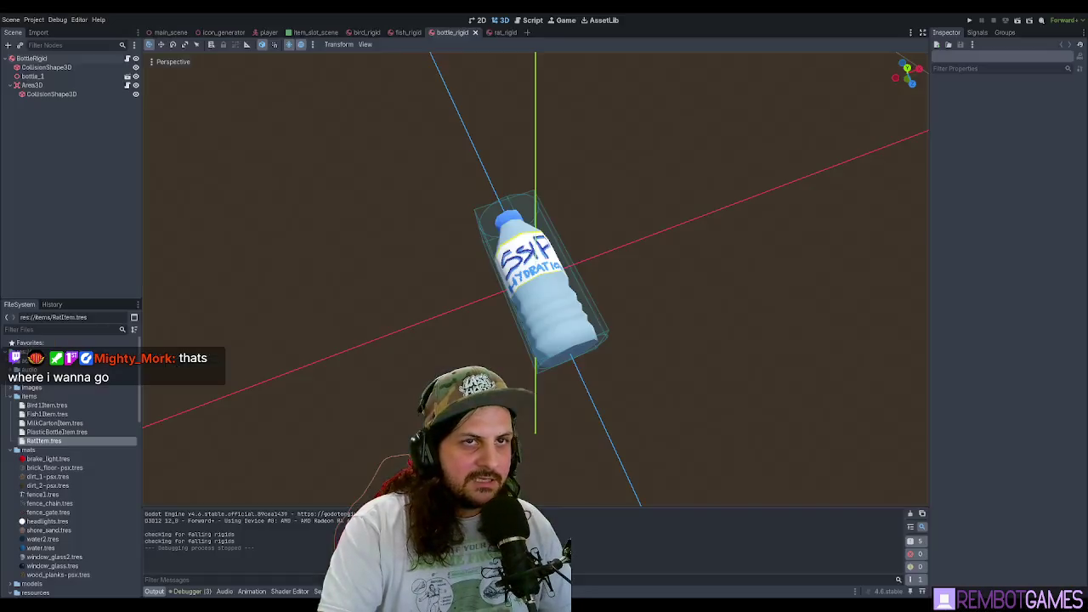
- Run the Godot game project to test it
key("F5")
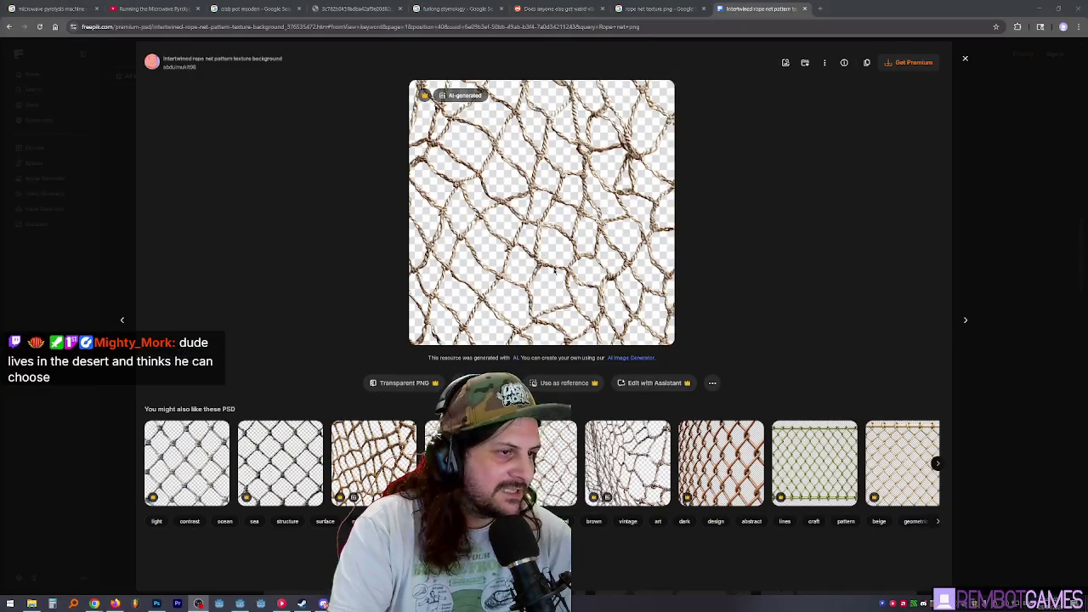
- Check the browser window, return to the running game, then stop it
left_click(468, 95)
double_click(474, 96)
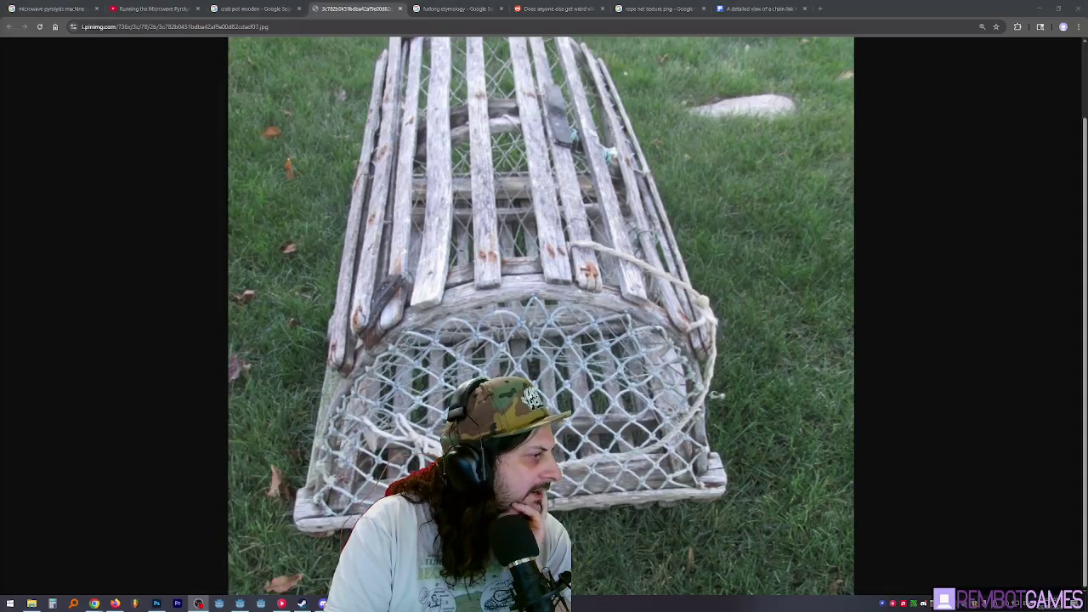
left_click(483, 350)
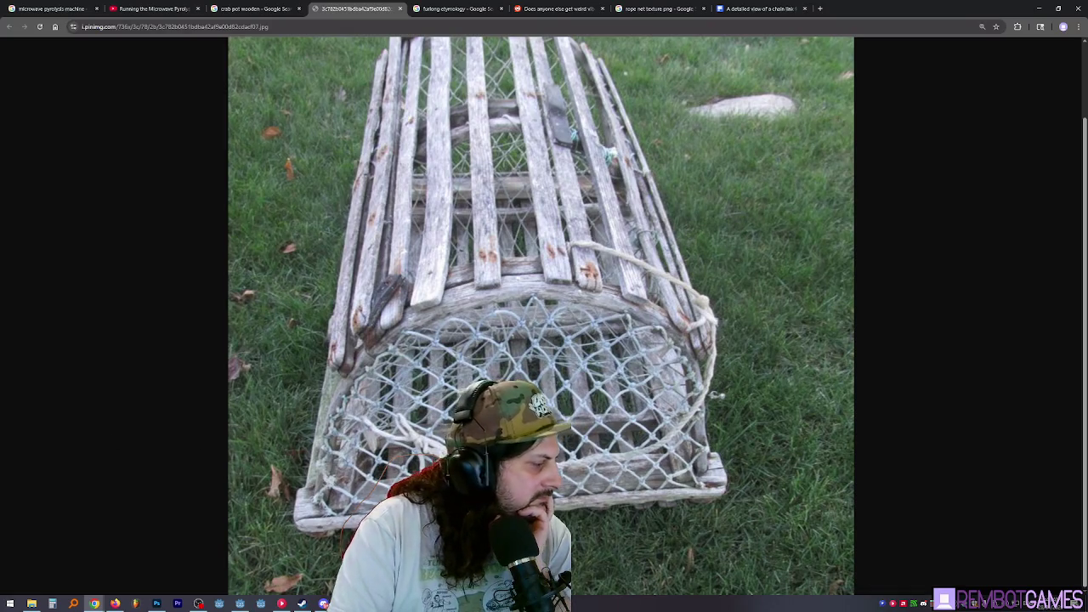
key("alt+Tab")
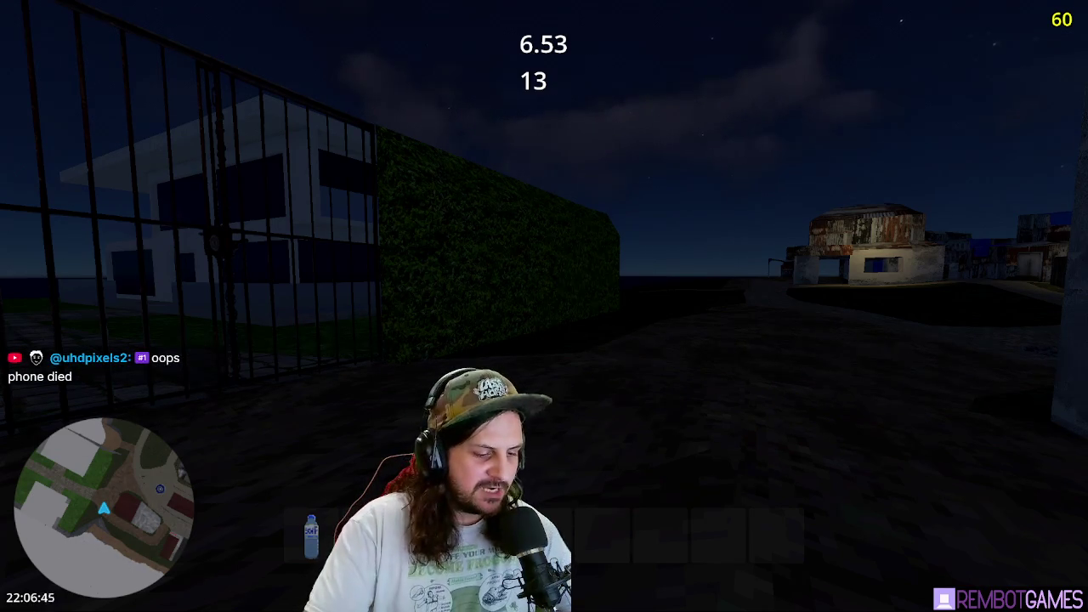
key("F8")
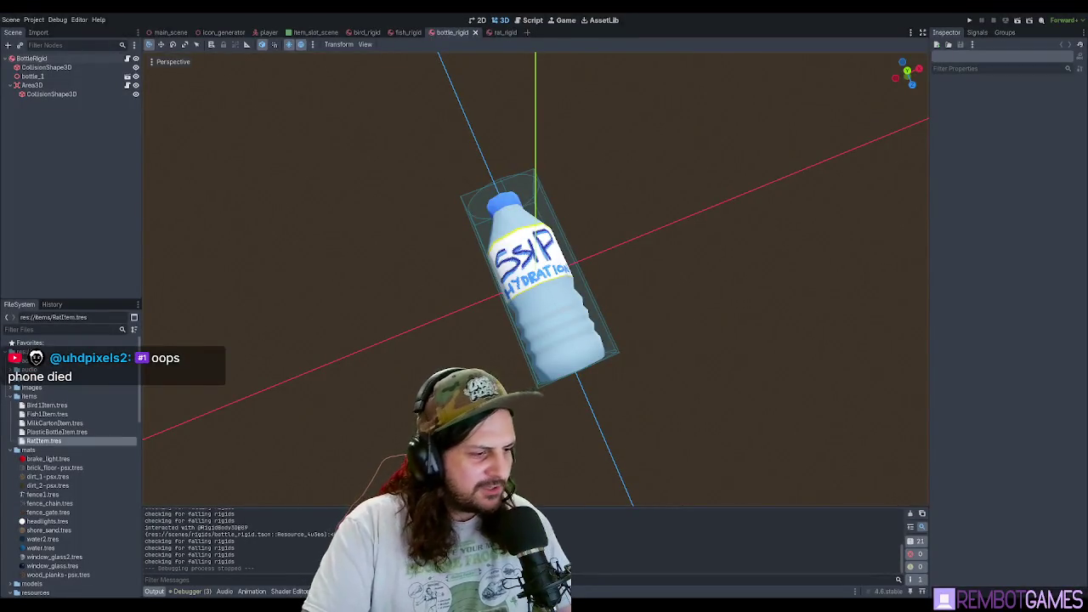
- Relaunch the game so it plays in the dusk town
key("F5")
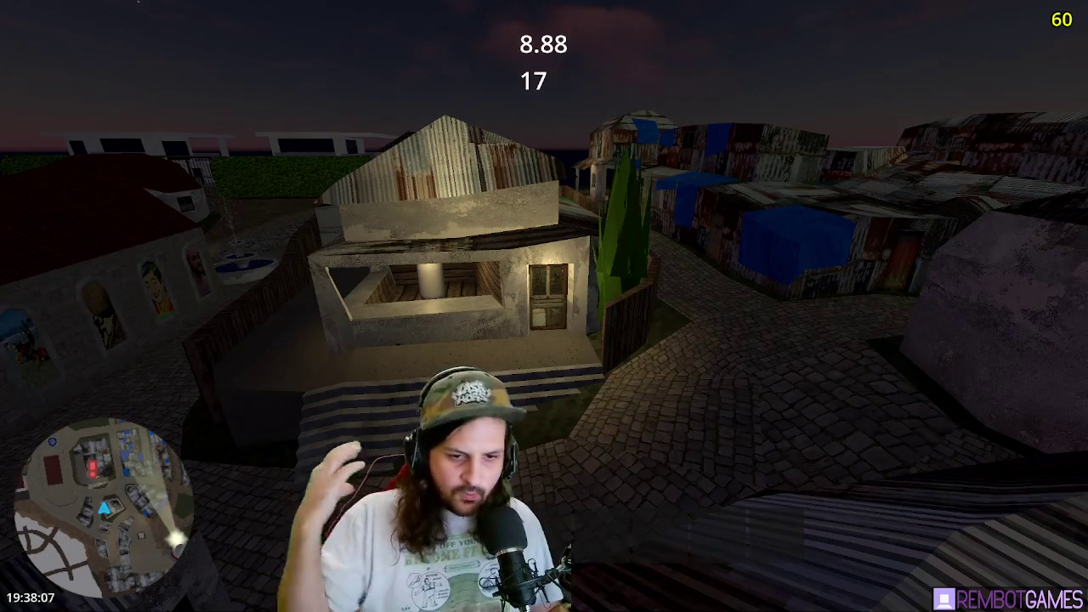
- Turn the game camera left and right to look around the town's houses
key("a")
key("d")
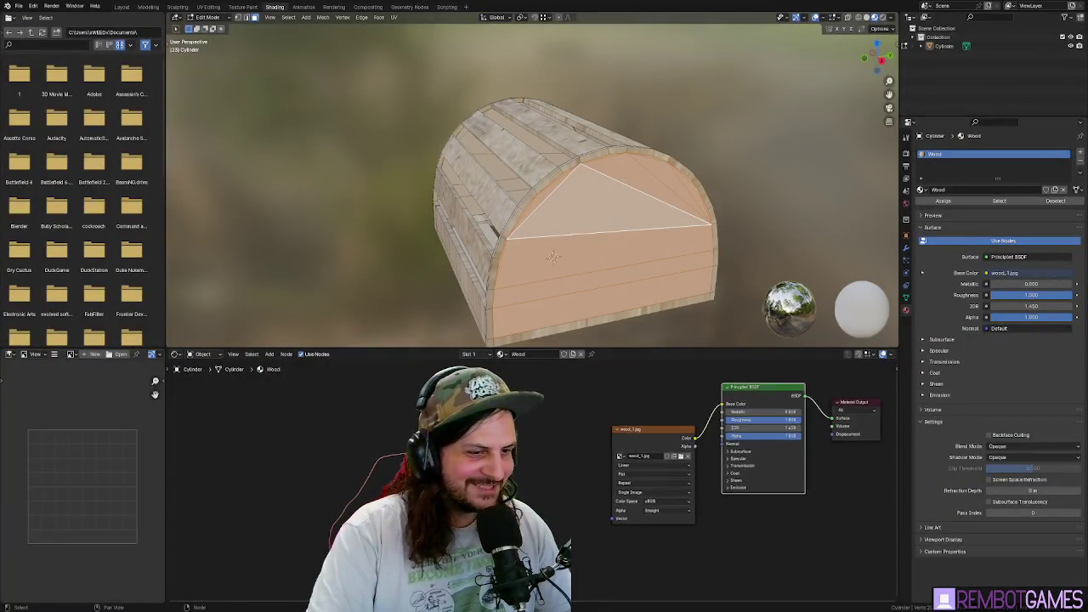
- Add a second material slot with a new material named 'Net' and roughness 1.000
left_click_drag(747, 459, 684, 467)
left_click_drag(508, 253, 630, 253)
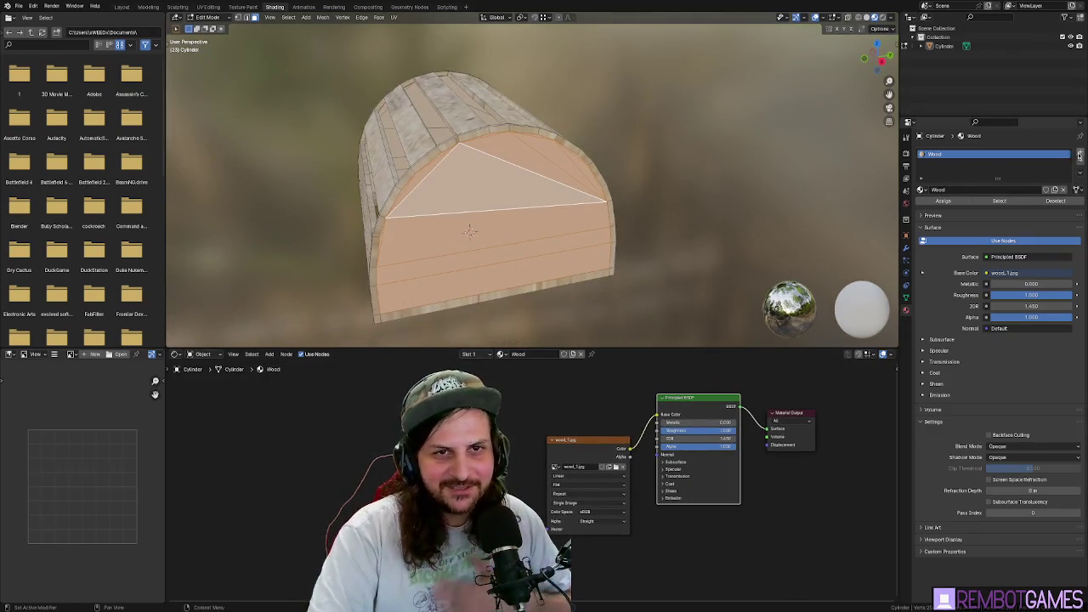
left_click(1079, 154)
left_click(939, 207)
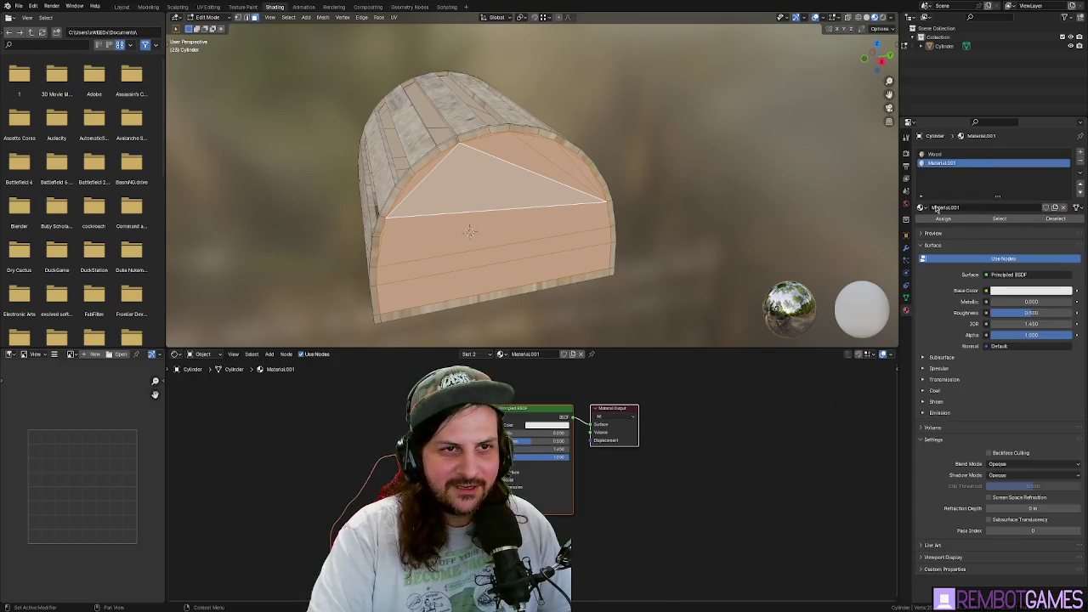
double_click(942, 162)
type("Nail")
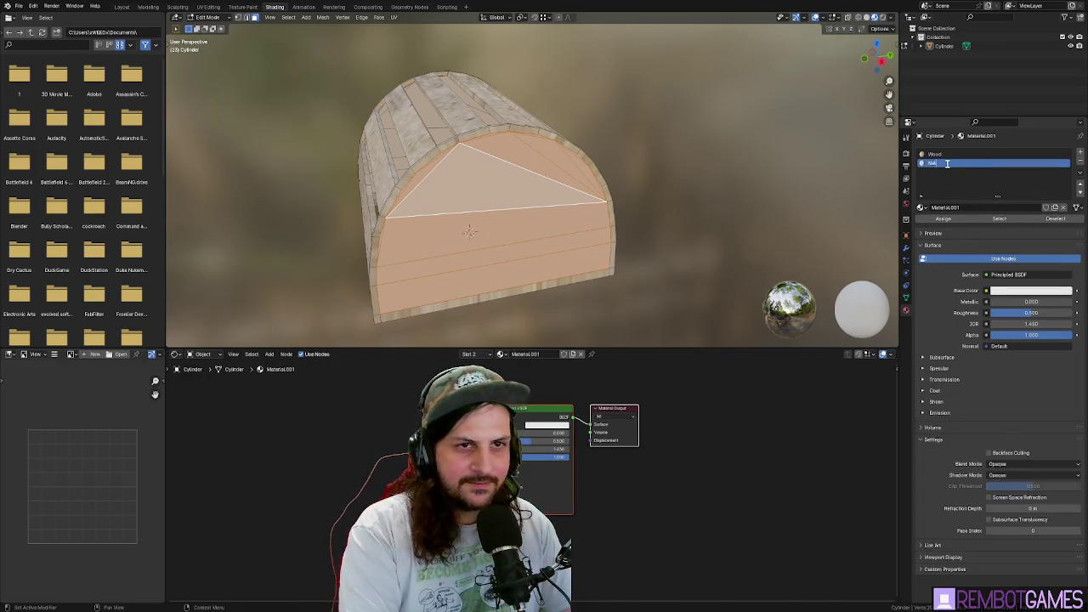
key("Return")
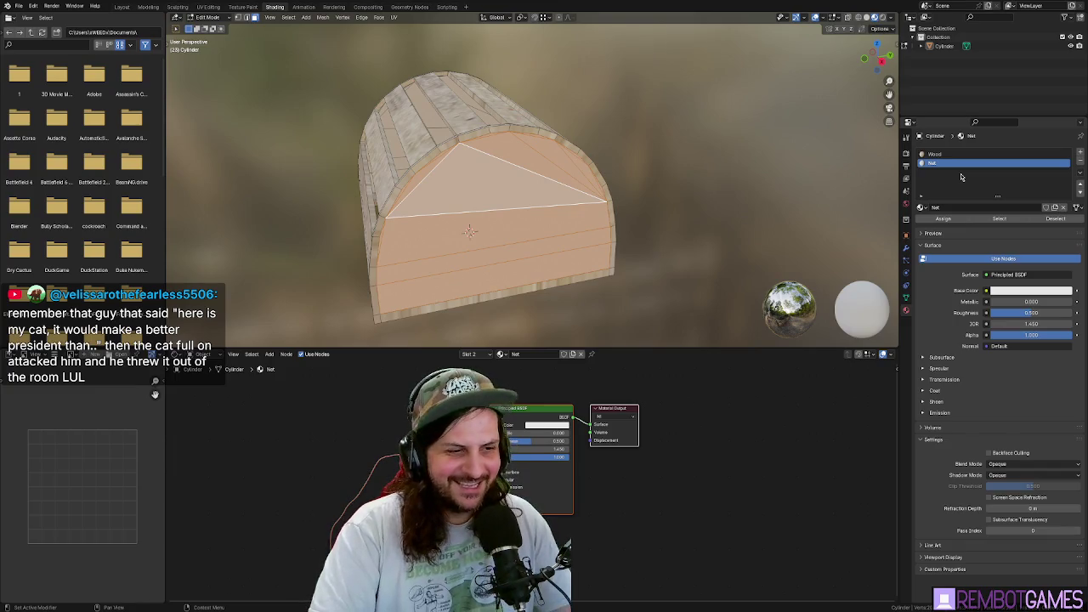
left_click_drag(524, 442, 568, 442)
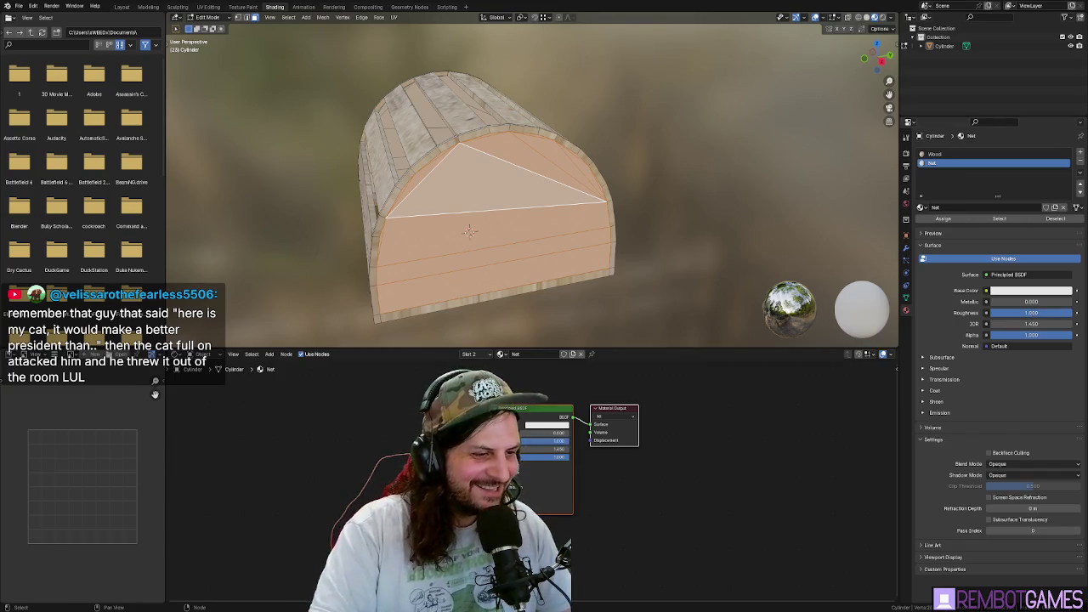
- Feed a net_1.png Image Texture into the Net material's Base Color and assign it to the end-cap faces
left_click_drag(408, 428, 582, 424)
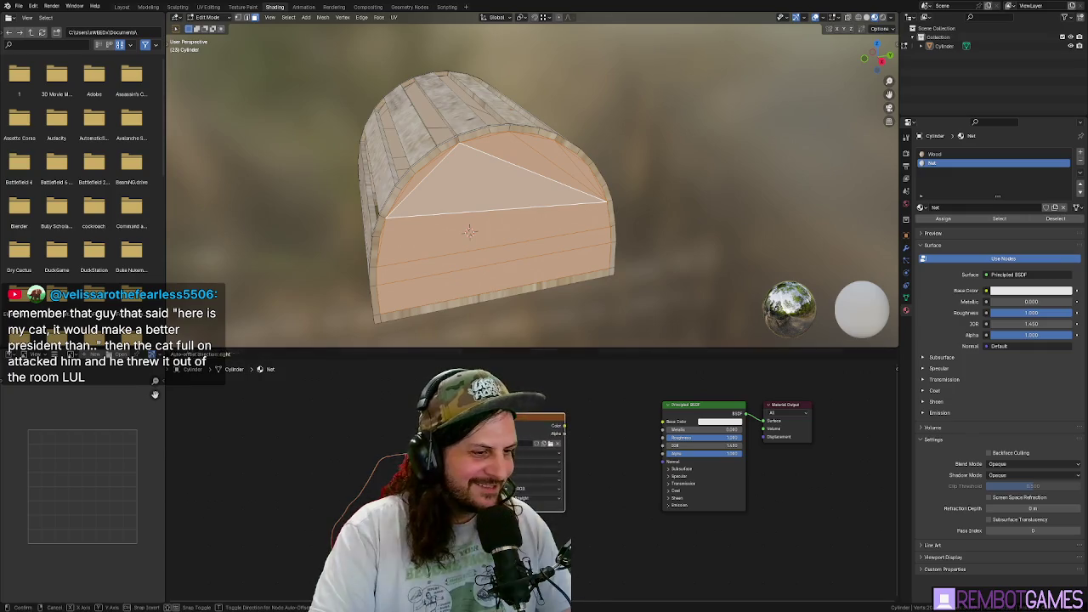
mouse_move(564, 426)
left_mouse_down()
mouse_move(662, 423)
mouse_move(565, 425)
mouse_move(578, 432)
left_mouse_up()
left_click_drag(510, 212, 554, 186)
scroll(554, 187, "up", 3)
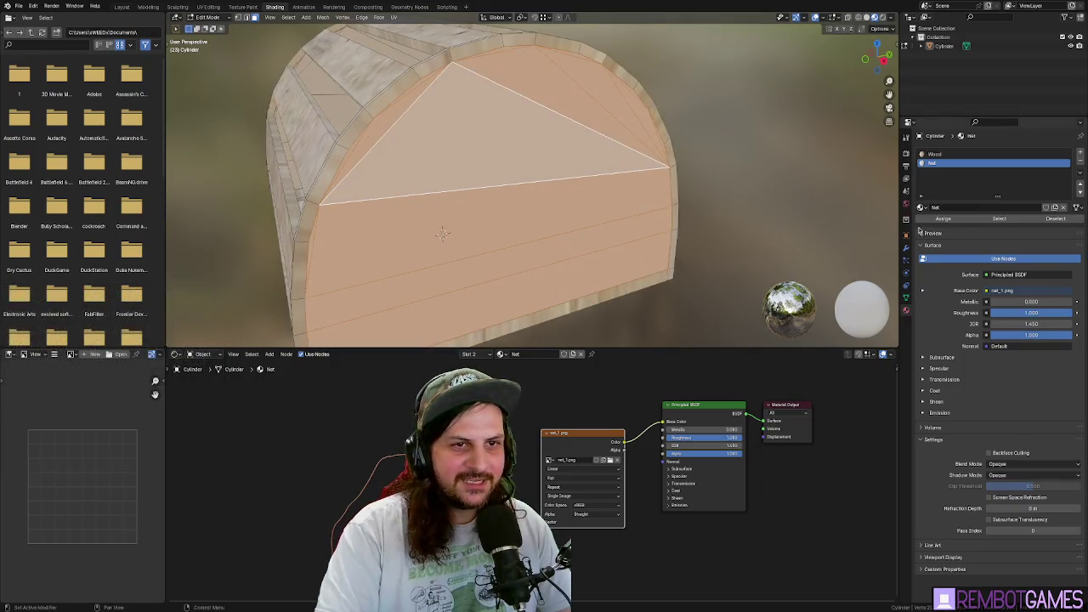
left_click(942, 219)
scroll(652, 201, "down", 2)
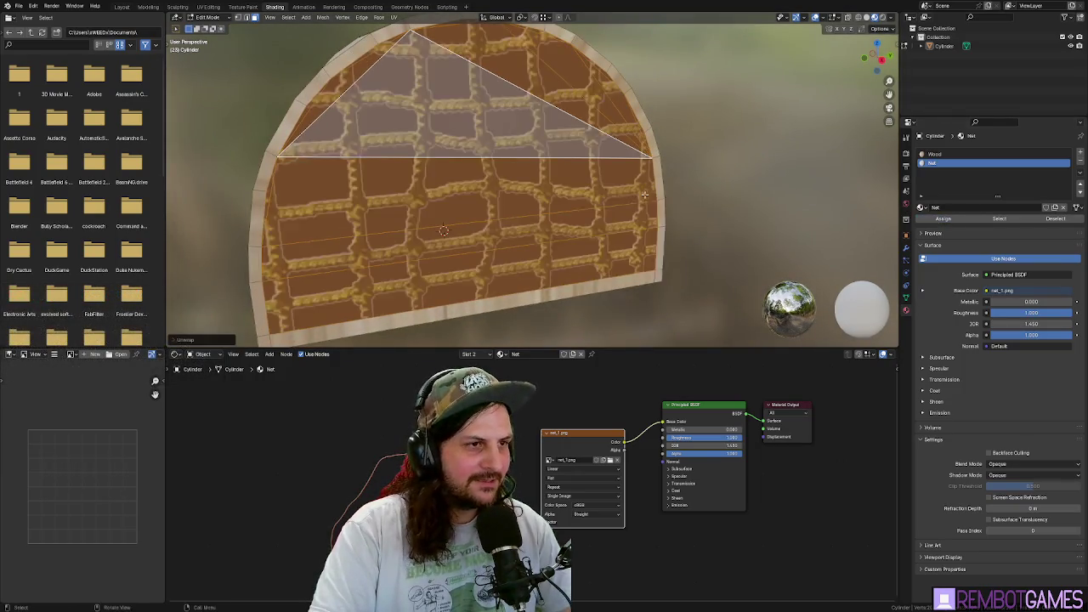
- Toggle between Object and Edit Mode to preview the rope-net texture on the trap
mouse_move(550, 199)
left_mouse_down()
mouse_move(571, 207)
mouse_move(550, 180)
left_mouse_up()
key("Tab")
scroll(557, 187, "up", 3)
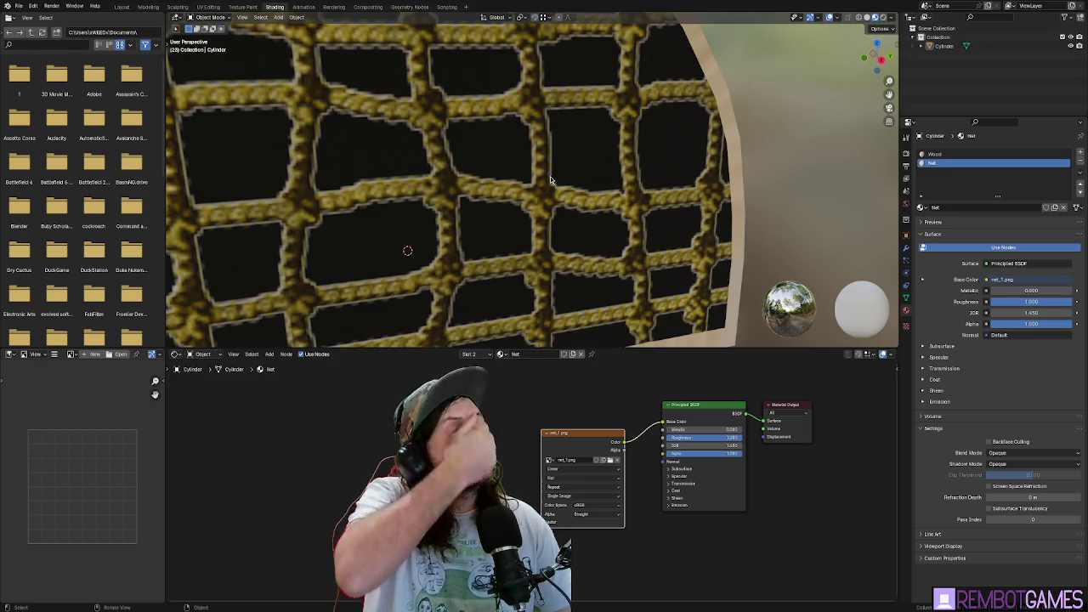
key("Tab")
scroll(550, 180, "down", 5)
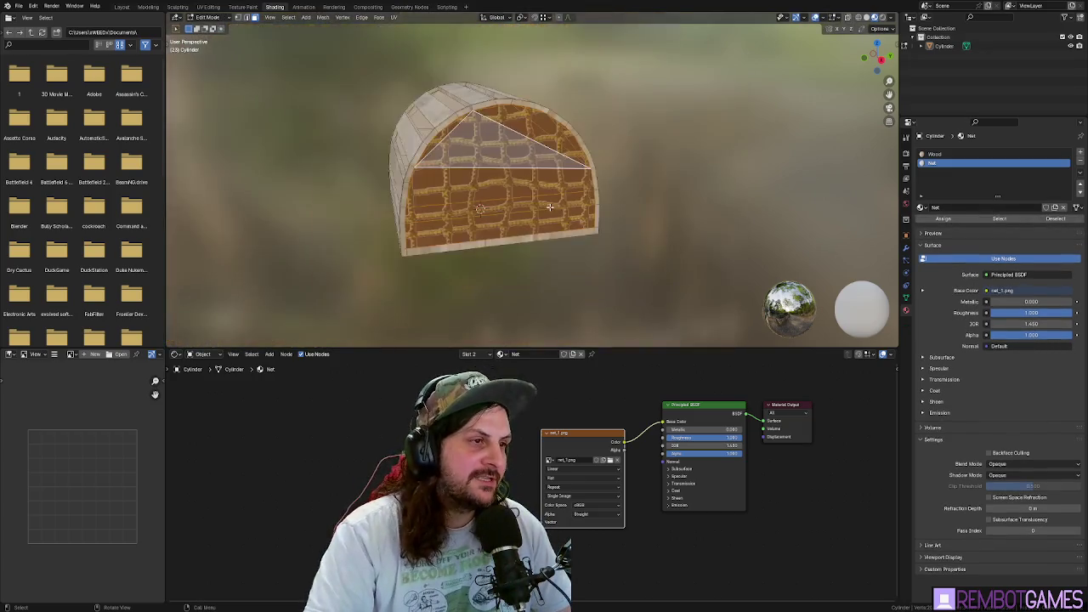
key("Tab")
mouse_move(554, 226)
left_mouse_down()
mouse_move(642, 236)
mouse_move(595, 204)
mouse_move(612, 153)
left_mouse_up()
key("Tab")
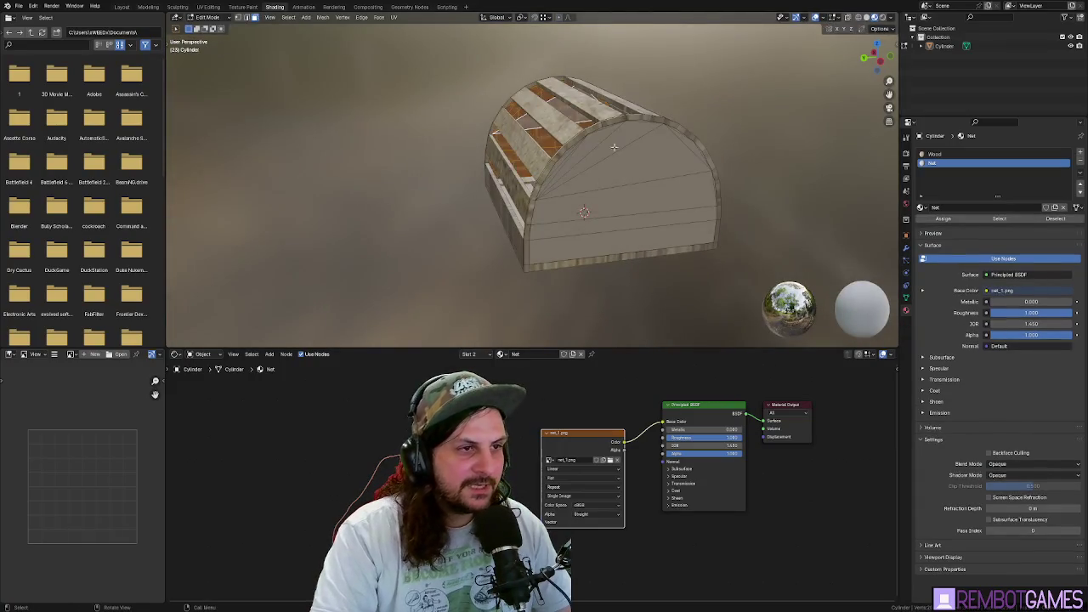
- Select the front end cap, unwrap it, and assign it the Net material
left_click(611, 146)
key("ctrl+l")
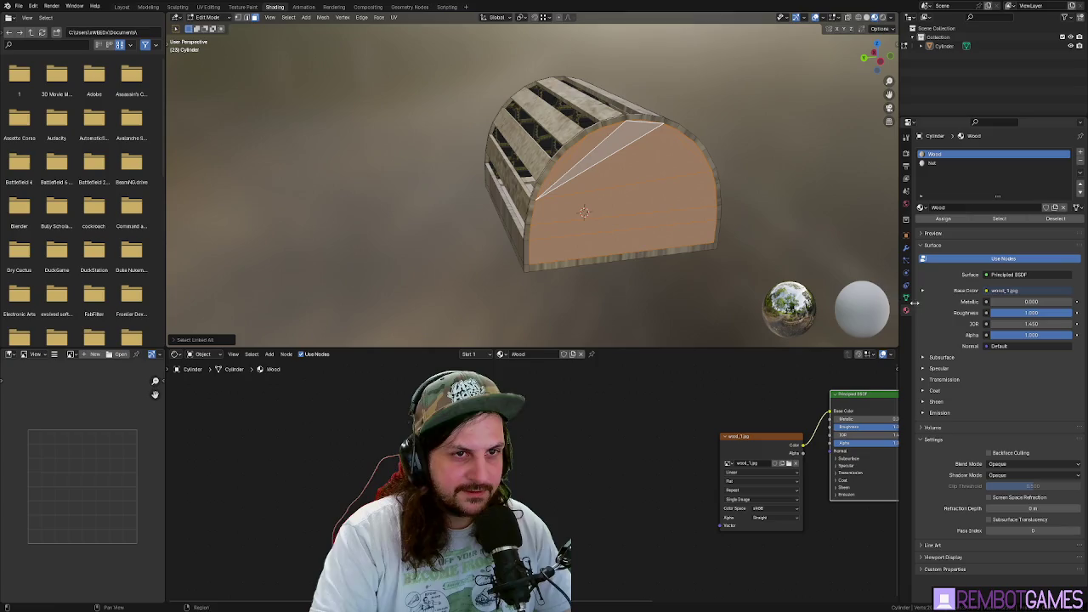
left_click_drag(765, 217, 708, 218)
key("u")
left_click(711, 222)
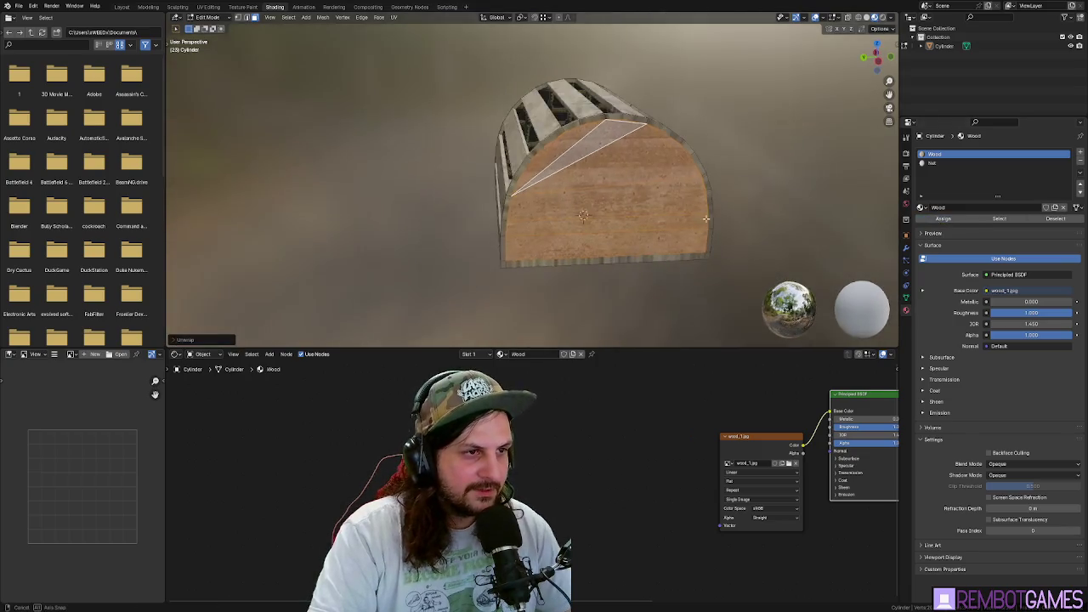
left_click(935, 162)
left_click(943, 219)
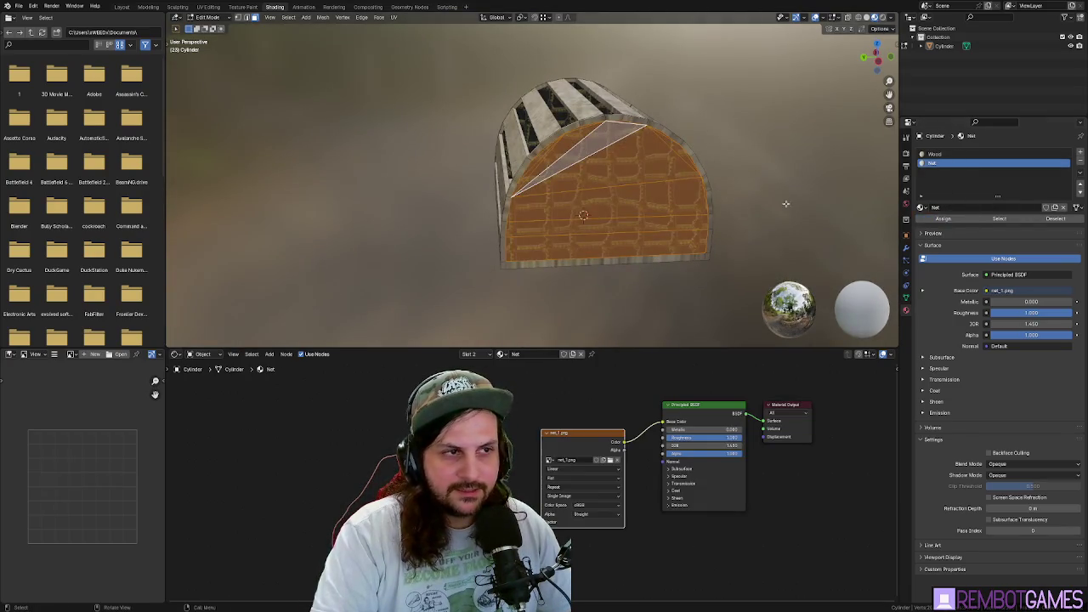
- Inspect the rope-net texture on the end cap in Object Mode, then return to Edit Mode
key("Tab")
scroll(691, 164, "up", 6)
left_click_drag(691, 164, 615, 170)
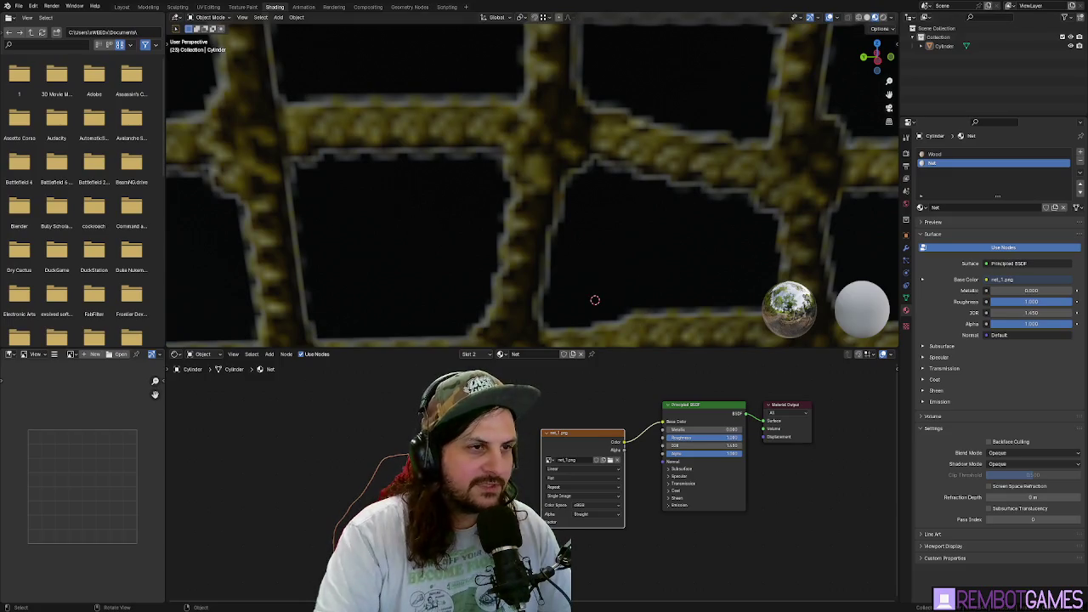
scroll(640, 296, "down", 8)
mouse_move(526, 208)
left_mouse_down()
mouse_move(668, 207)
mouse_move(632, 217)
mouse_move(626, 107)
mouse_move(597, 195)
mouse_move(721, 140)
left_mouse_up()
key("Tab")
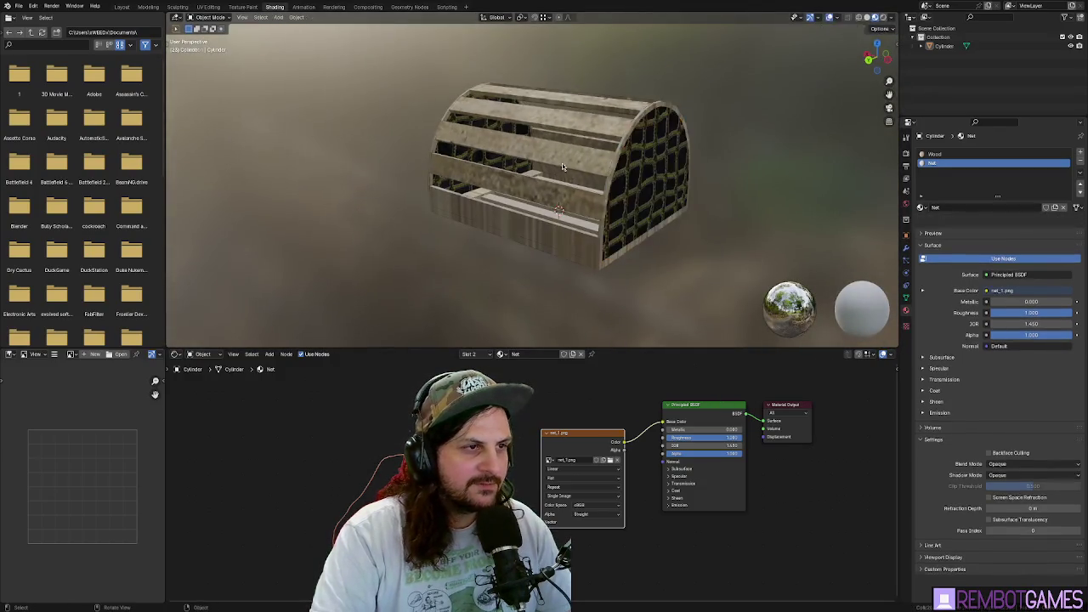
- Pick the Wood material slot and select the connected mesh
left_click(650, 174)
left_click(567, 156)
key("ctrl+l")
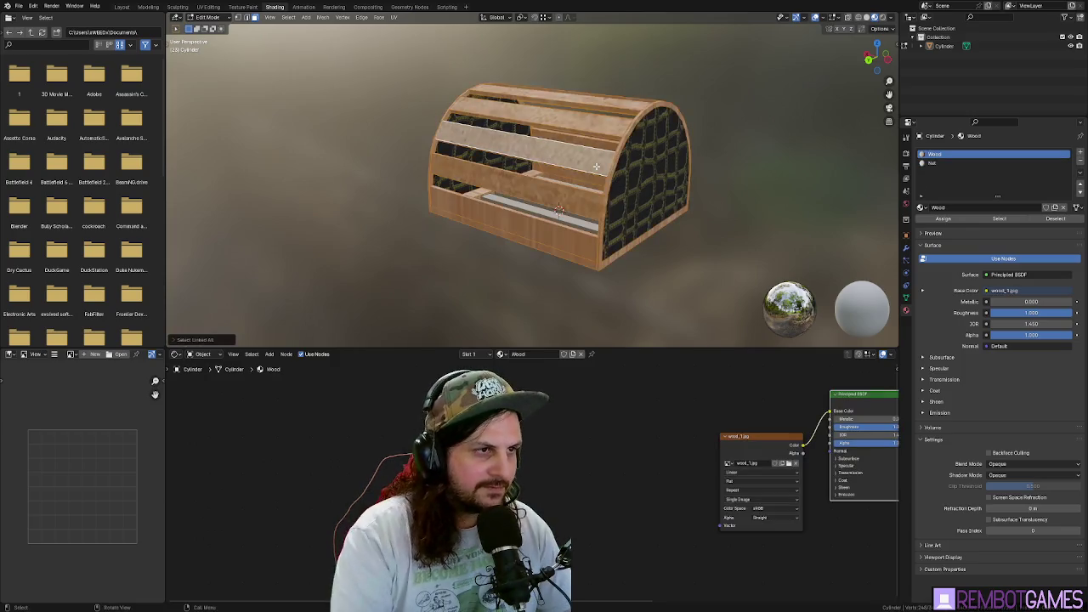
- Zoom inside the trap and add the third through sixth interior slats to the selection
scroll(534, 227, "up", 5)
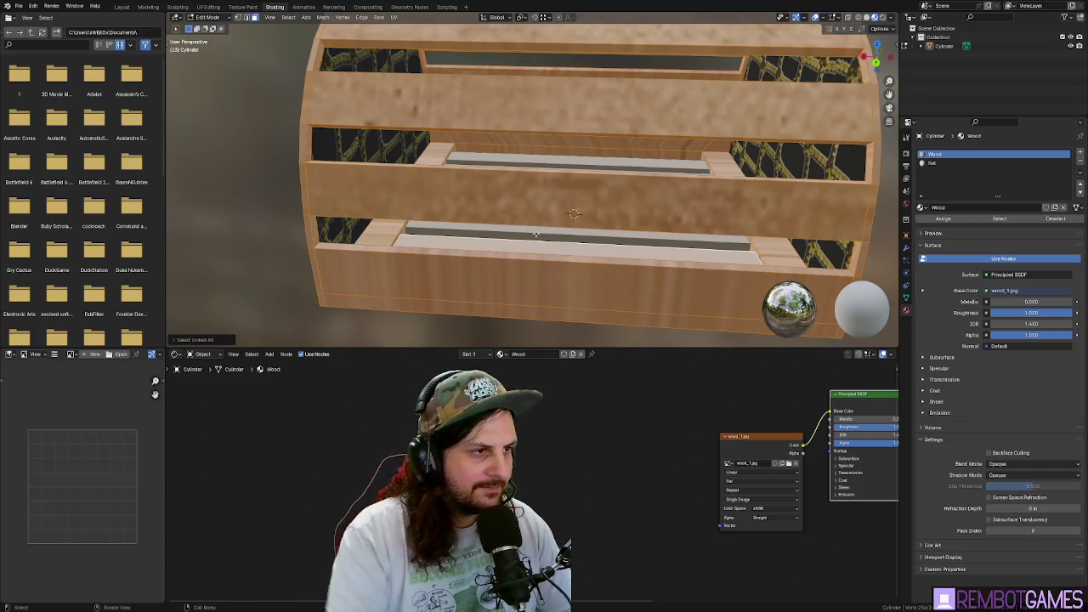
scroll(535, 234, "up", 6)
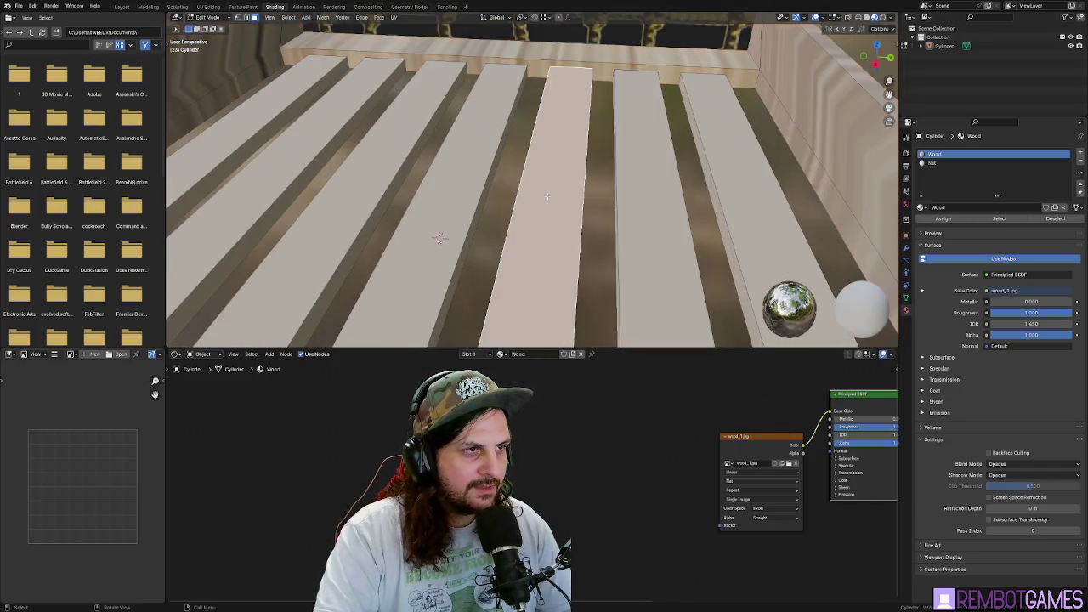
scroll(546, 197, "down", 2)
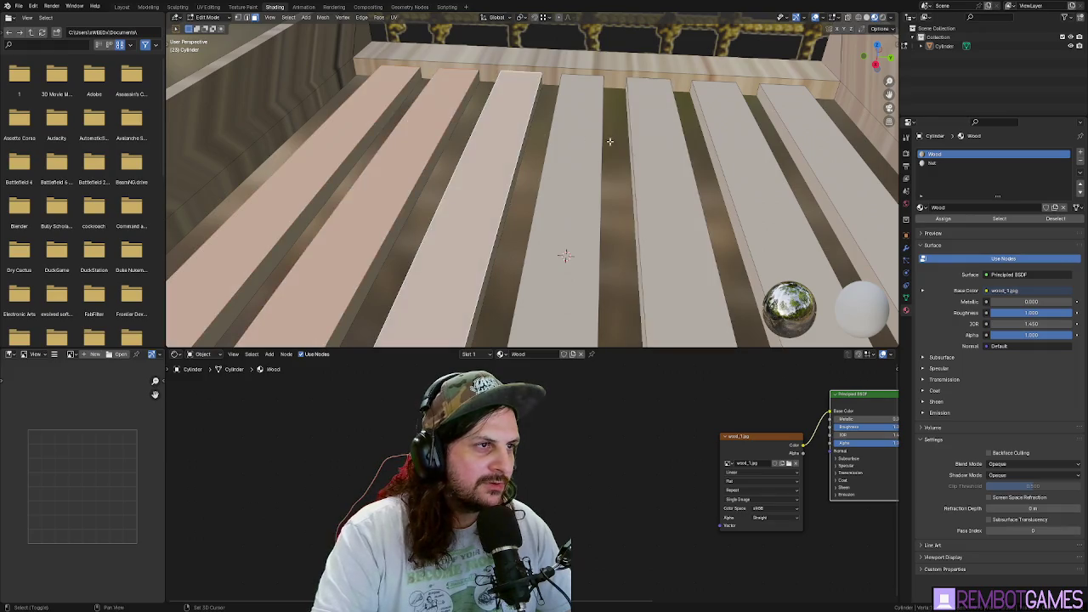
left_click(604, 141)
left_click(667, 144)
left_click(722, 144)
left_click(814, 144)
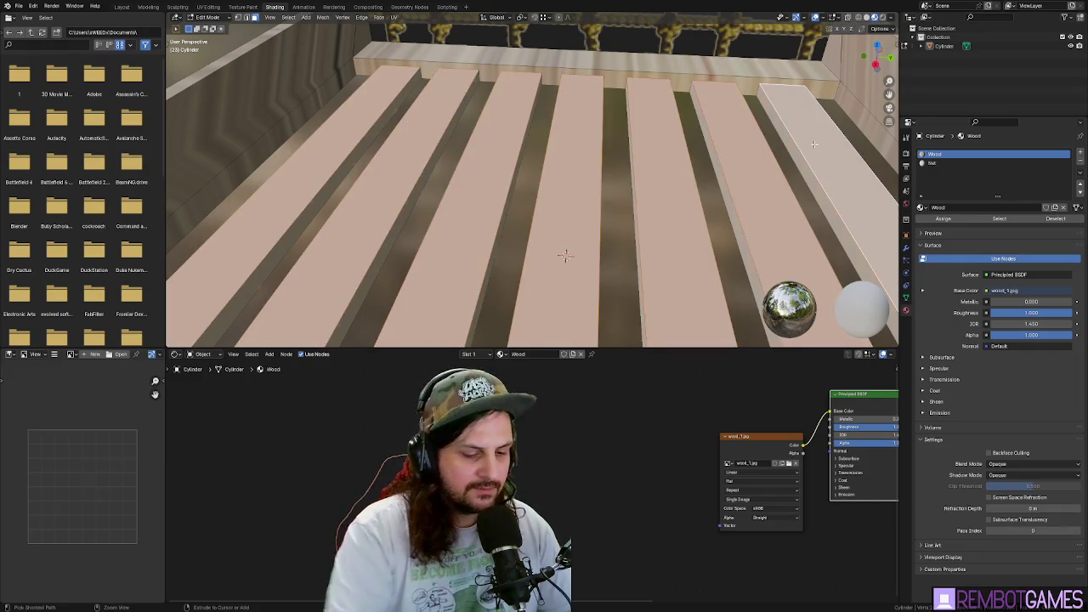
- Select the linked slats and unwrap them onto the wood texture
key("ctrl+l")
key("u")
left_click(773, 158)
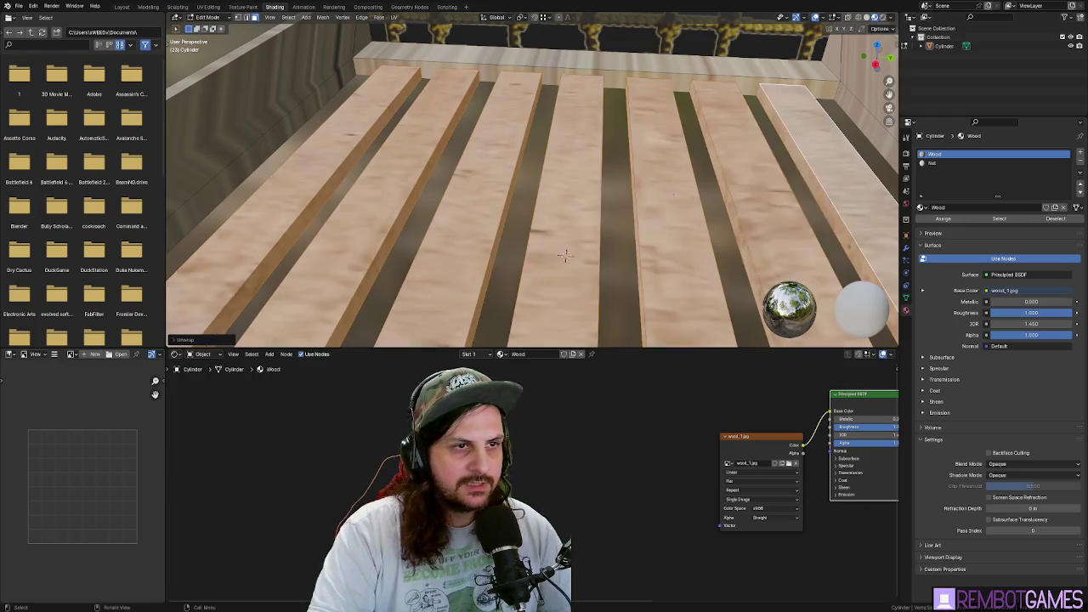
scroll(535, 187, "up", 2)
- Switch to the UV Editing workspace and frame an angled overview of the planks
left_click(208, 7)
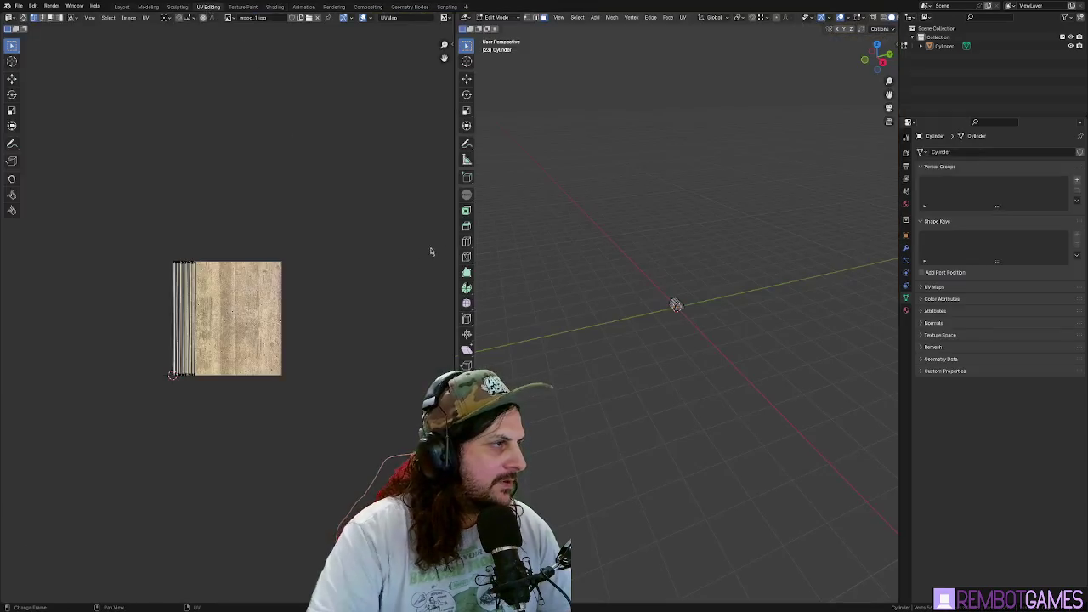
scroll(229, 321, "up", 7)
scroll(258, 299, "down", 6)
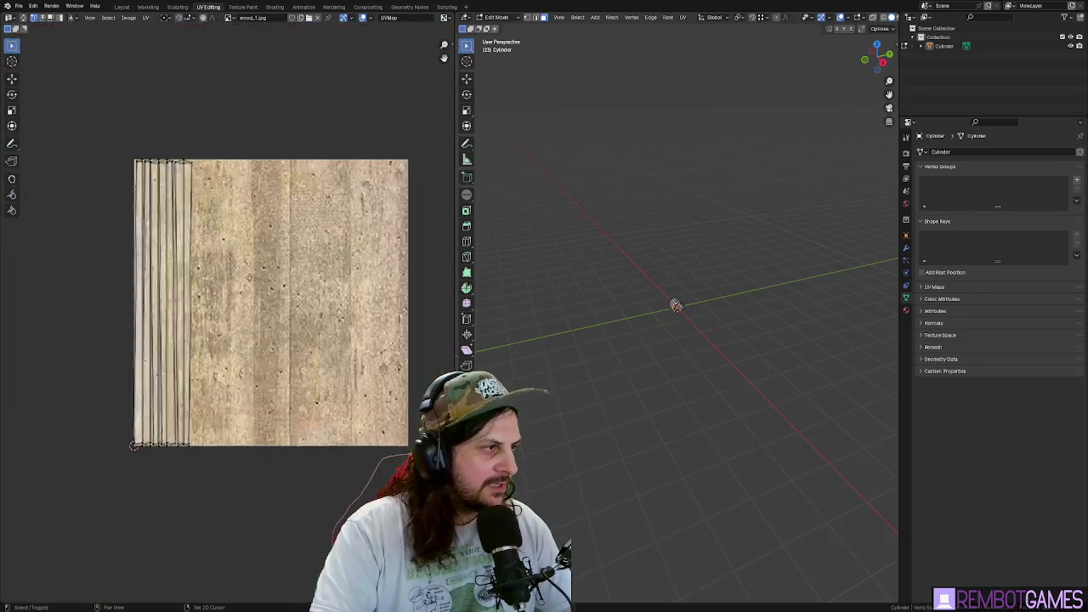
scroll(652, 316, "up", 5)
scroll(653, 315, "up", 10)
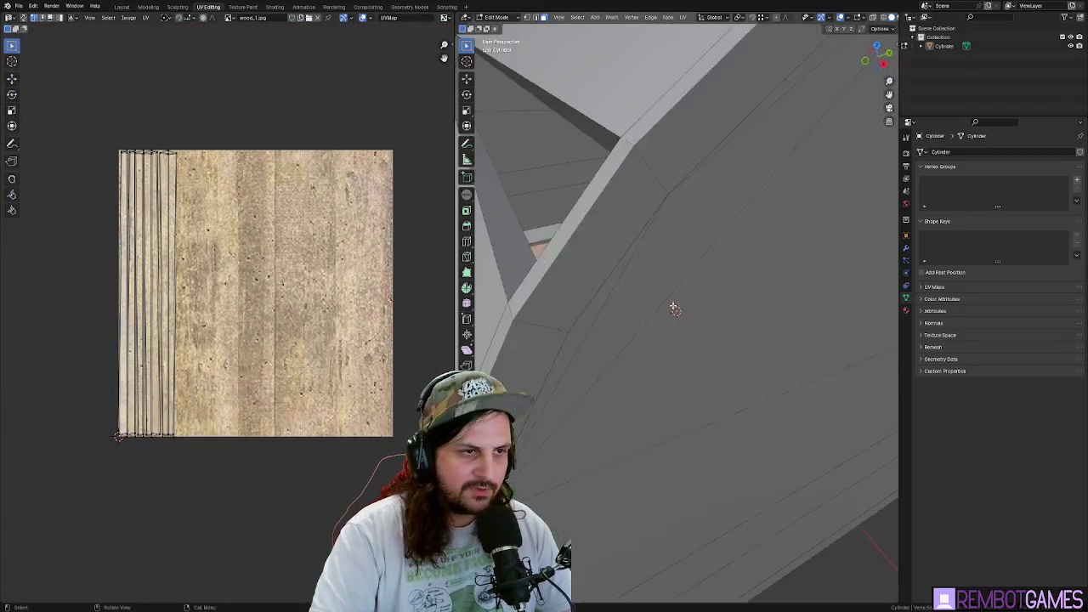
scroll(698, 313, "down", 6)
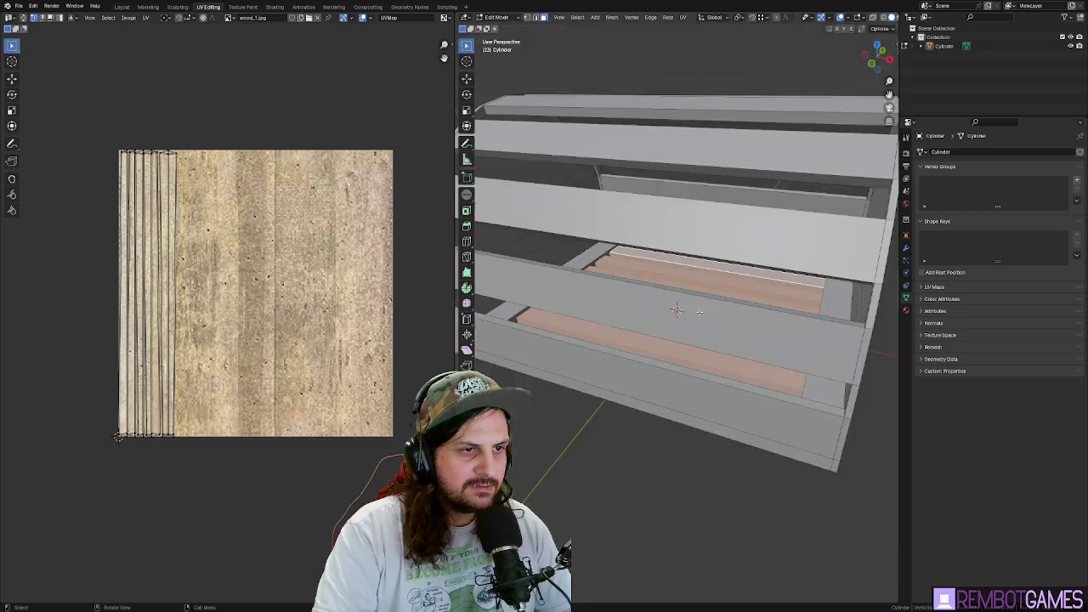
left_click_drag(876, 58, 879, 60)
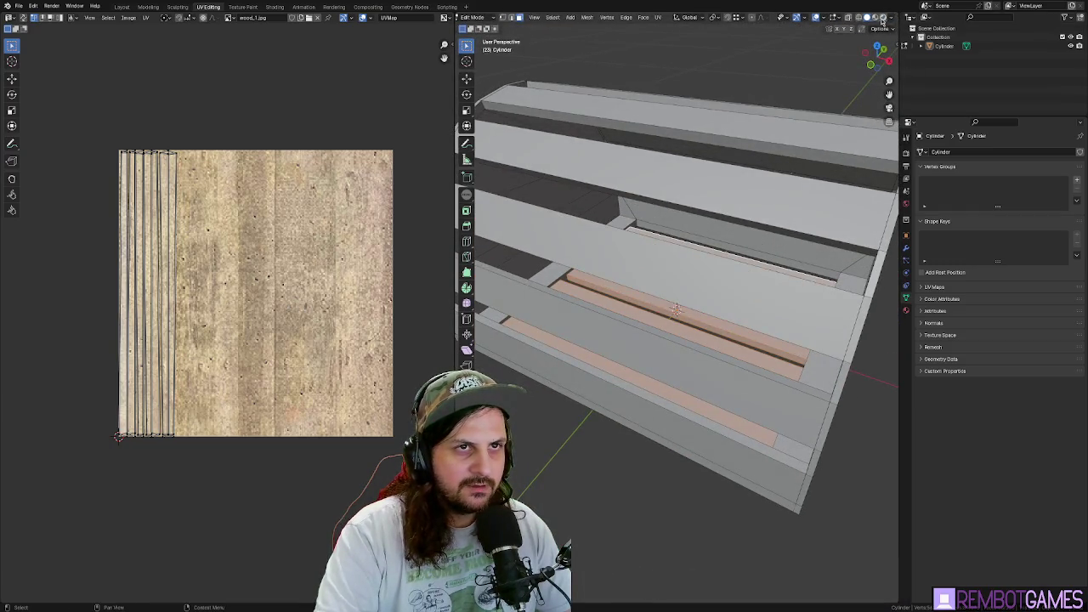
- Enable Material Preview shading and widen the 3D view beside the UV editor
left_click(889, 17)
left_click_drag(457, 179, 297, 178)
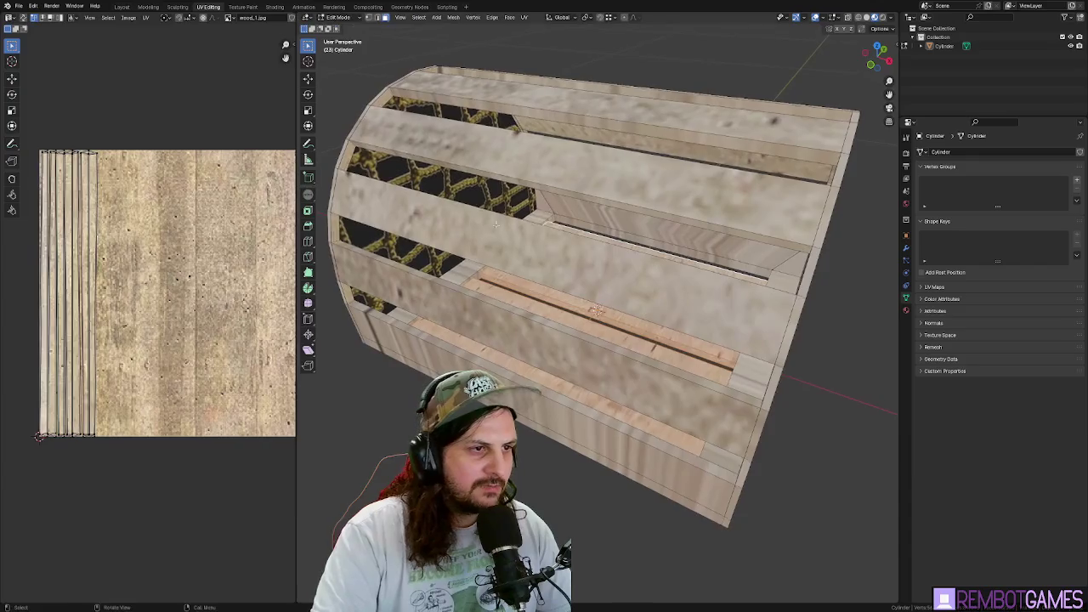
mouse_move(476, 213)
left_mouse_down()
mouse_move(510, 136)
mouse_move(468, 178)
left_mouse_up()
scroll(510, 136, "up", 3)
scroll(119, 285, "up", 1)
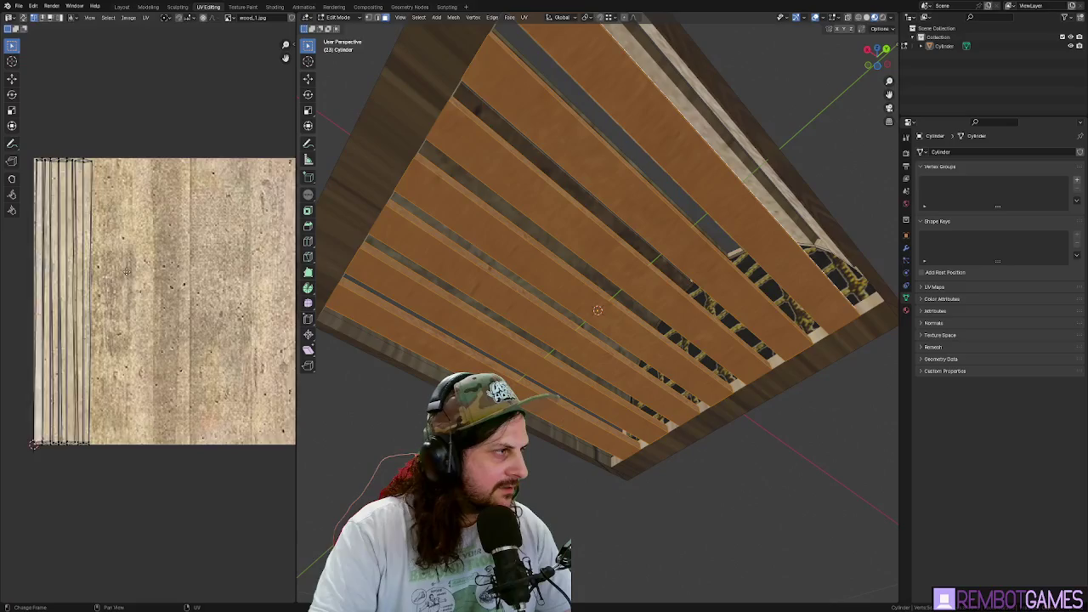
mouse_move(434, 272)
left_mouse_down()
mouse_move(455, 260)
mouse_move(430, 272)
left_mouse_up()
- Select three underside slat edges and mark them as seams
left_click(540, 146)
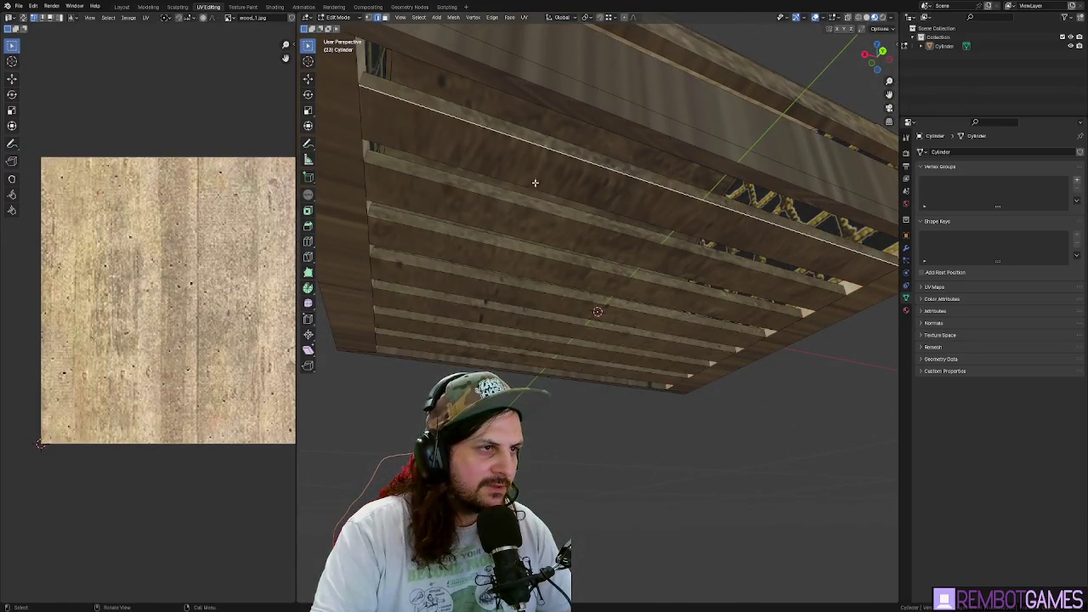
left_click(515, 204, "shift")
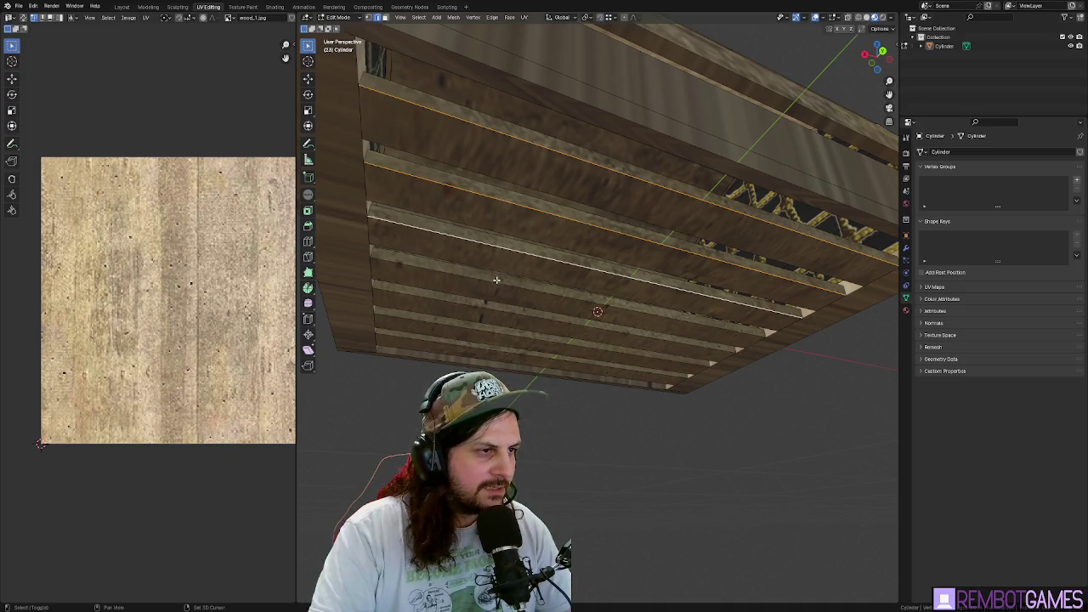
left_click(482, 308, "shift")
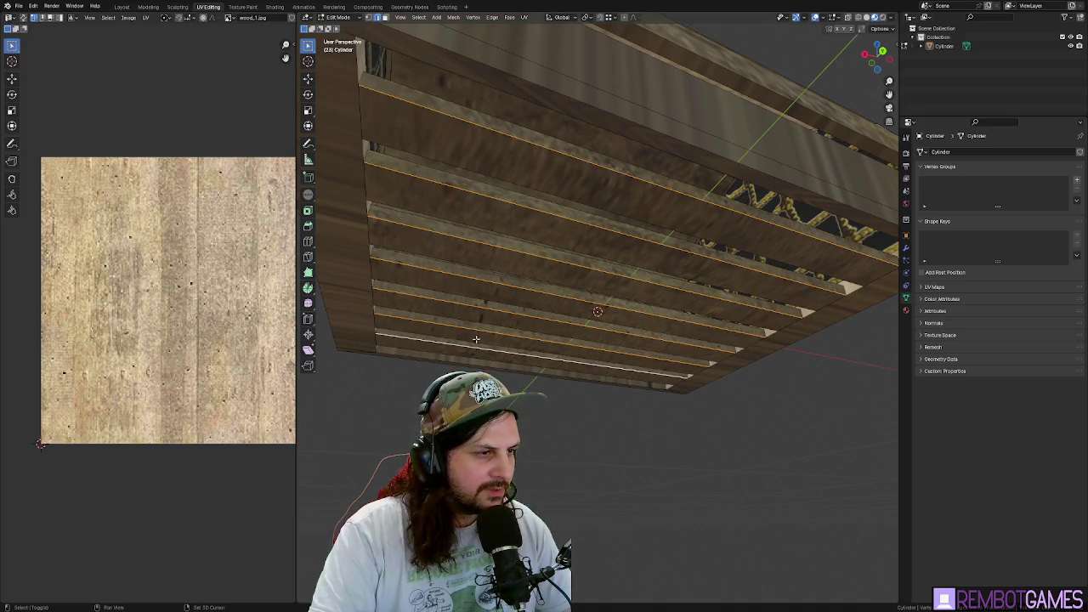
right_click(477, 325)
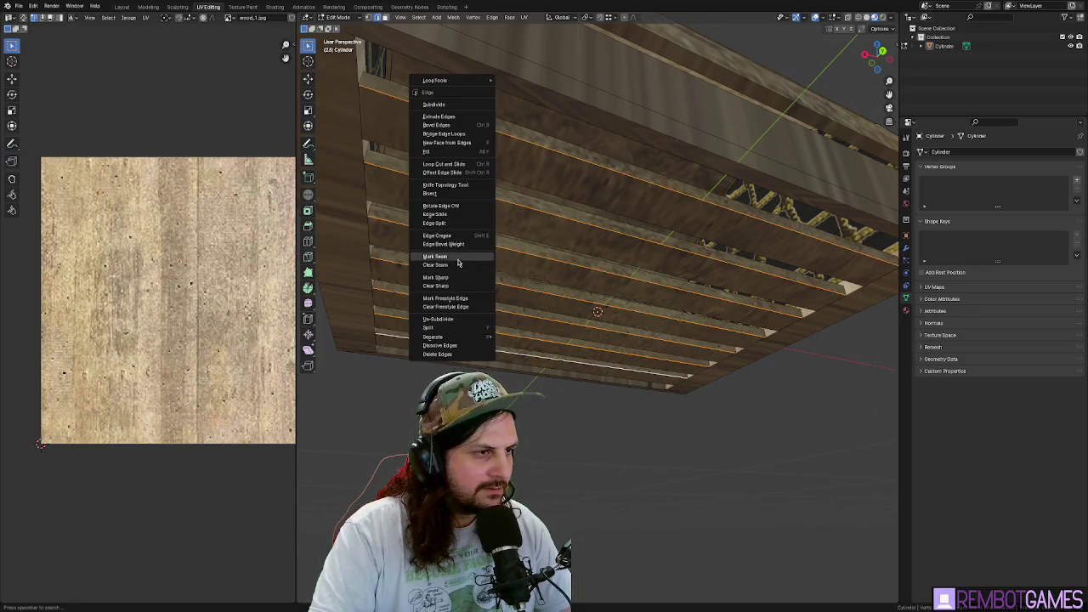
left_click(462, 278)
mouse_move(462, 280)
left_mouse_down()
mouse_move(504, 269)
mouse_move(499, 237)
mouse_move(531, 220)
mouse_move(606, 209)
mouse_move(544, 236)
mouse_move(542, 225)
mouse_move(481, 242)
mouse_move(419, 242)
left_mouse_up()
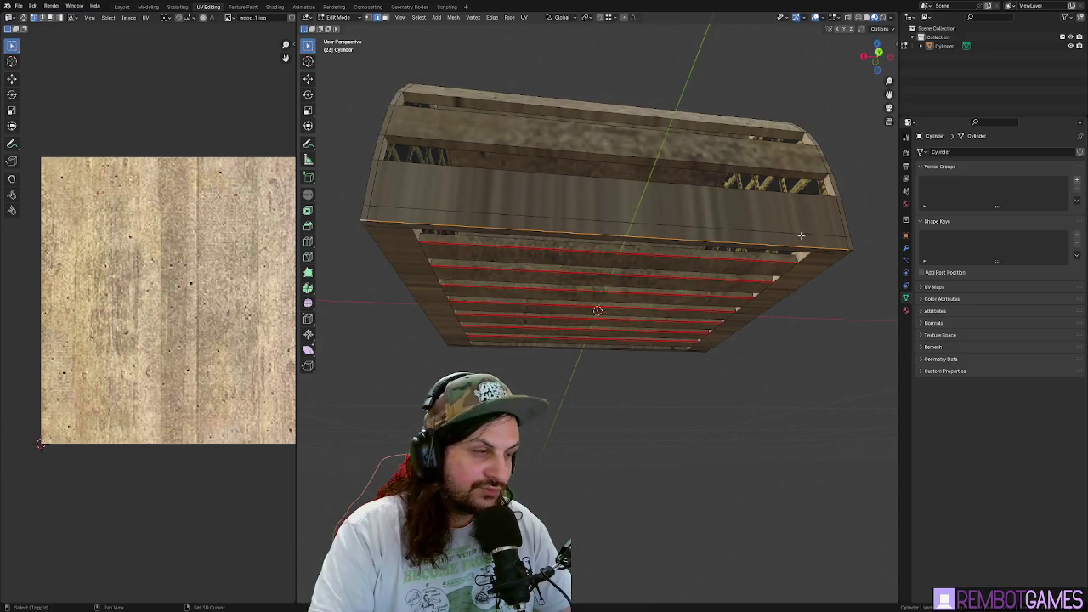
right_click(825, 249)
- Mark seams on edges around the netted top and the crate's long side
left_click(818, 249)
left_click_drag(818, 249, 648, 247)
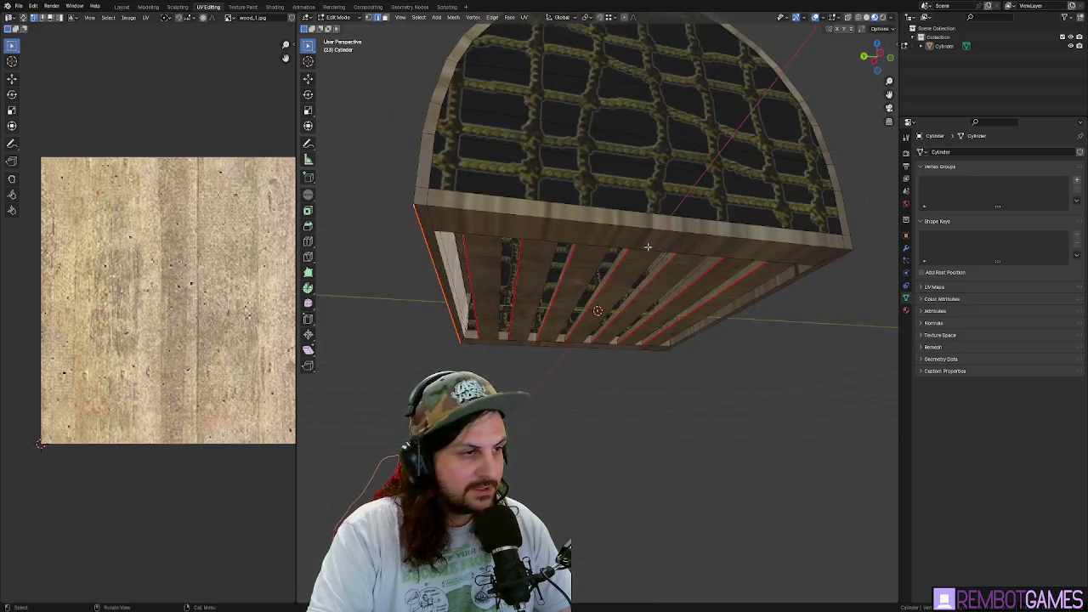
right_click(454, 209)
left_click(454, 210)
left_click_drag(454, 211, 577, 215)
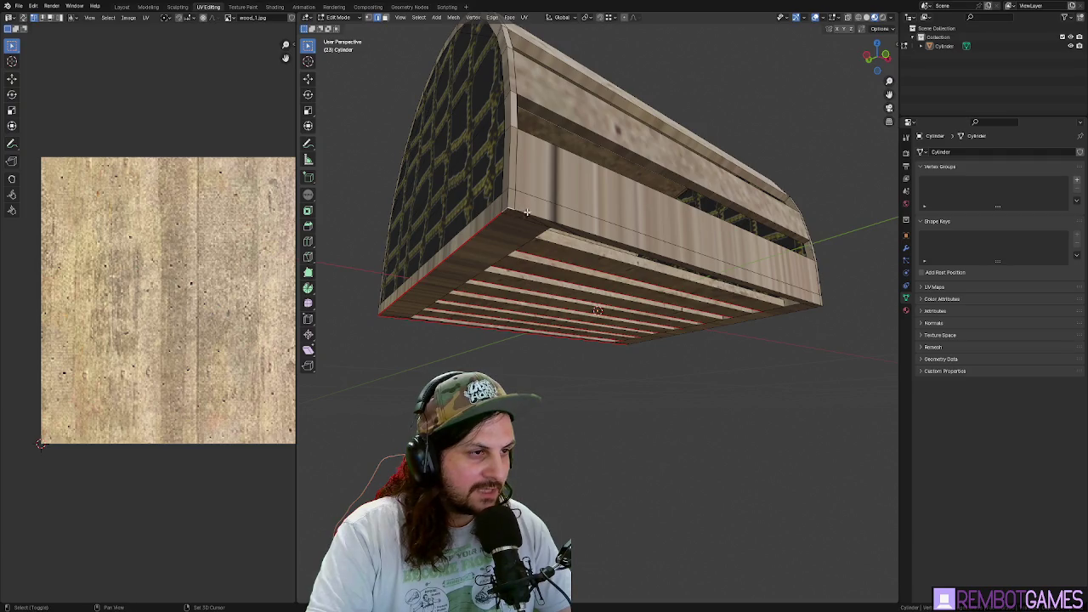
mouse_move(527, 212)
left_mouse_down()
mouse_move(562, 242)
mouse_move(585, 206)
mouse_move(629, 212)
left_mouse_up()
right_click(562, 243)
left_click(560, 239)
- Mark seams along the crate's bottom corner edge and neighbouring slat edges
left_click(601, 208, "shift")
right_click(629, 212)
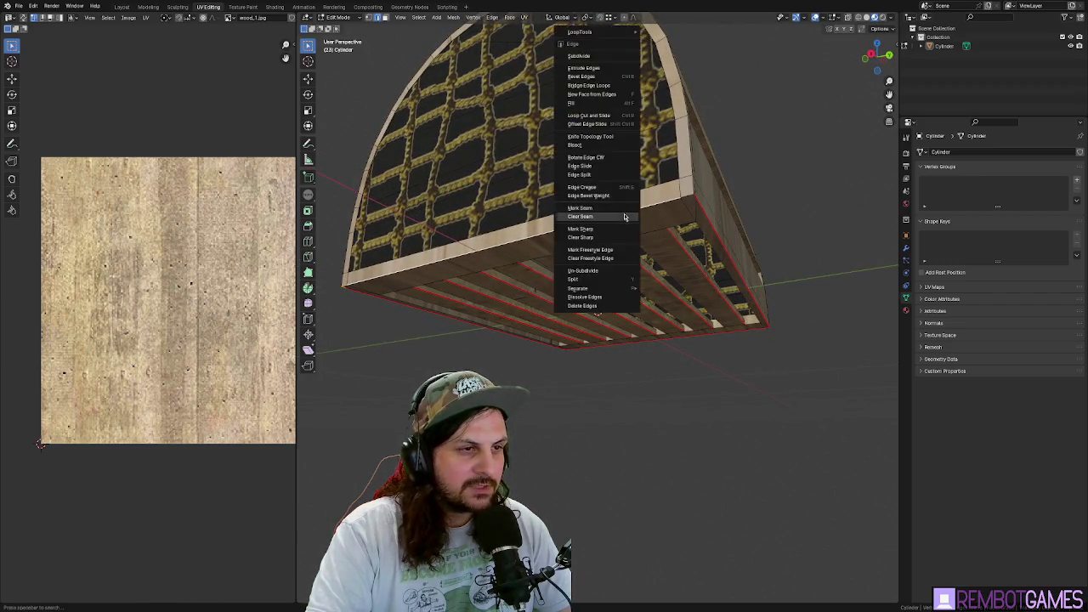
left_click(631, 214)
right_click(688, 195)
left_click(689, 197)
left_click_drag(689, 198, 704, 236)
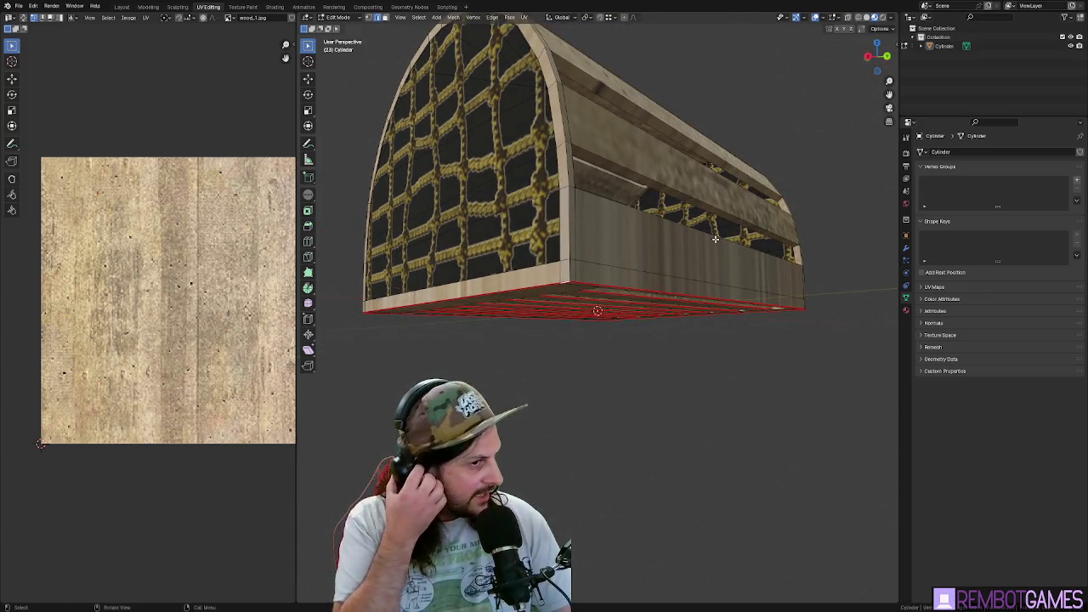
- Select the whole crate mesh and unwrap it along its marked seams
key("a")
key("u")
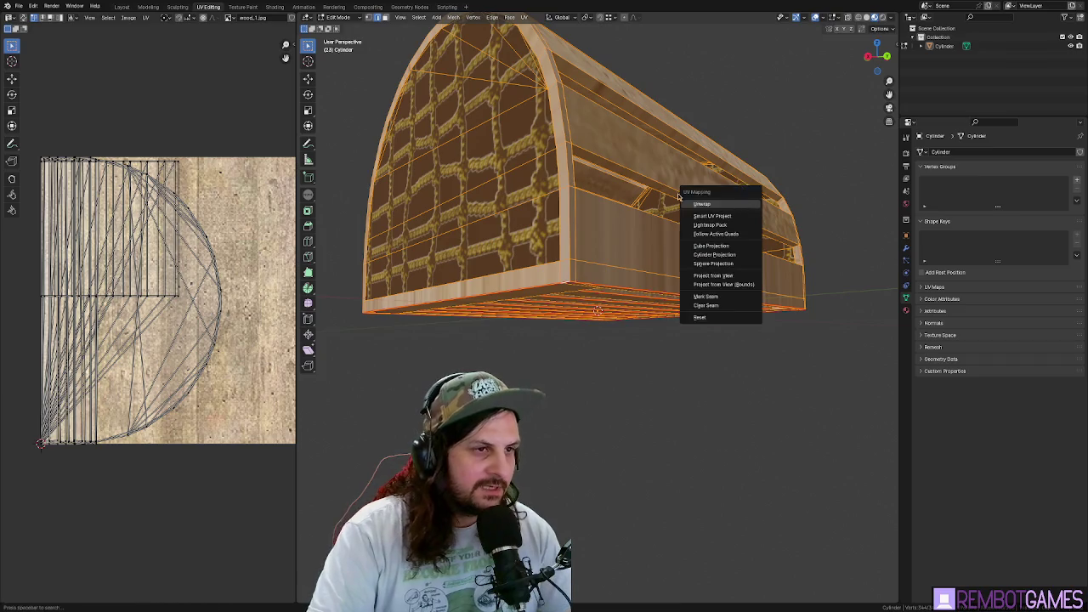
left_click(746, 204)
mouse_move(745, 204)
left_mouse_down()
mouse_move(544, 147)
mouse_move(721, 304)
left_mouse_up()
key("Tab")
- Back in Edit Mode, select the rope-net arch face on the near end
key("Tab")
key("Tab")
left_click(721, 305)
key("Tab")
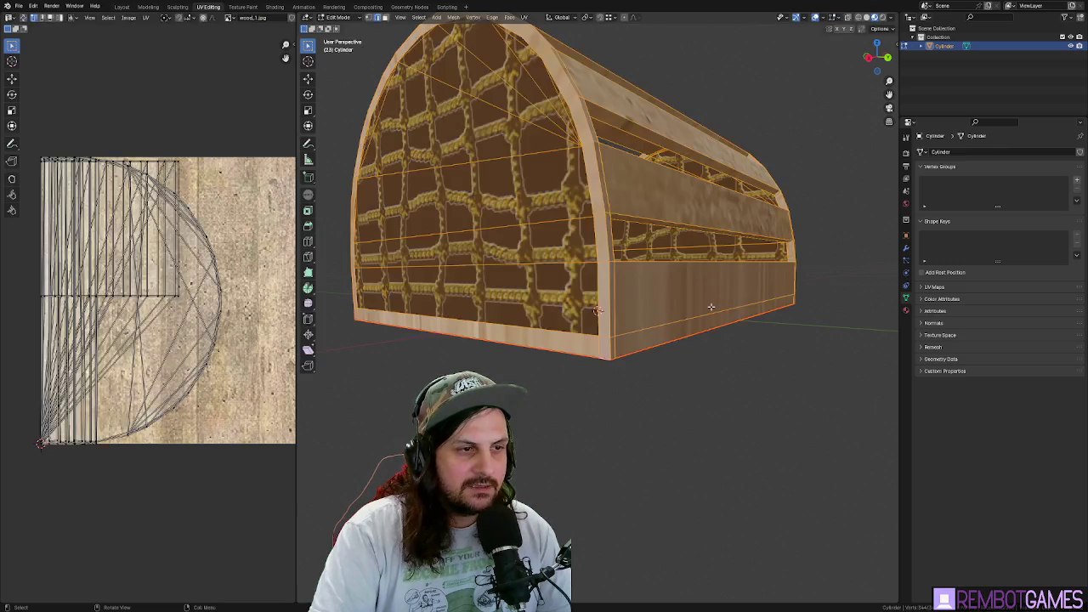
left_click(733, 304)
left_click(714, 285)
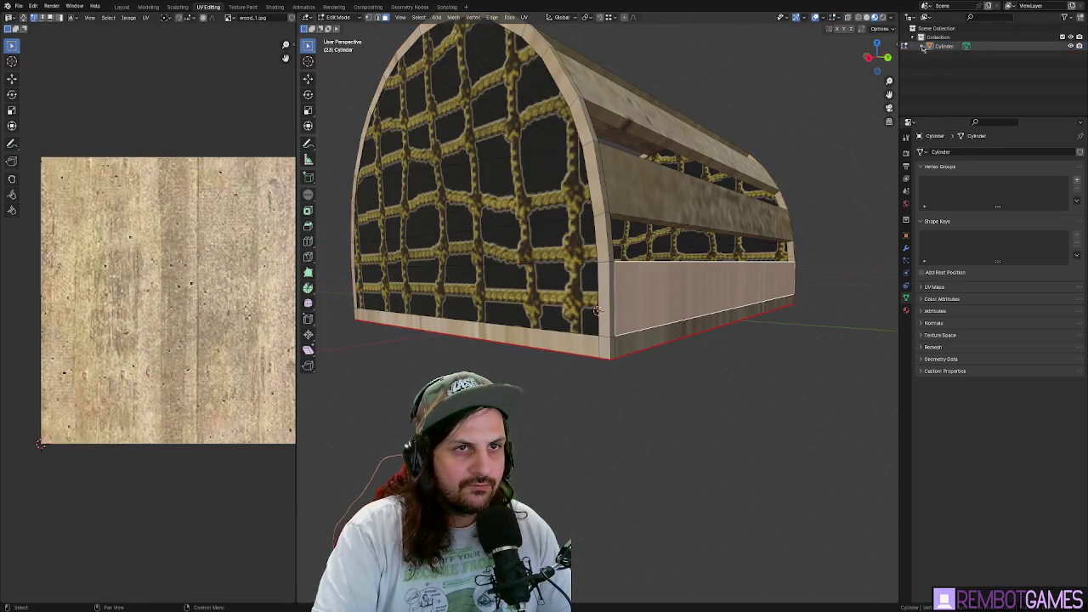
left_click(507, 172)
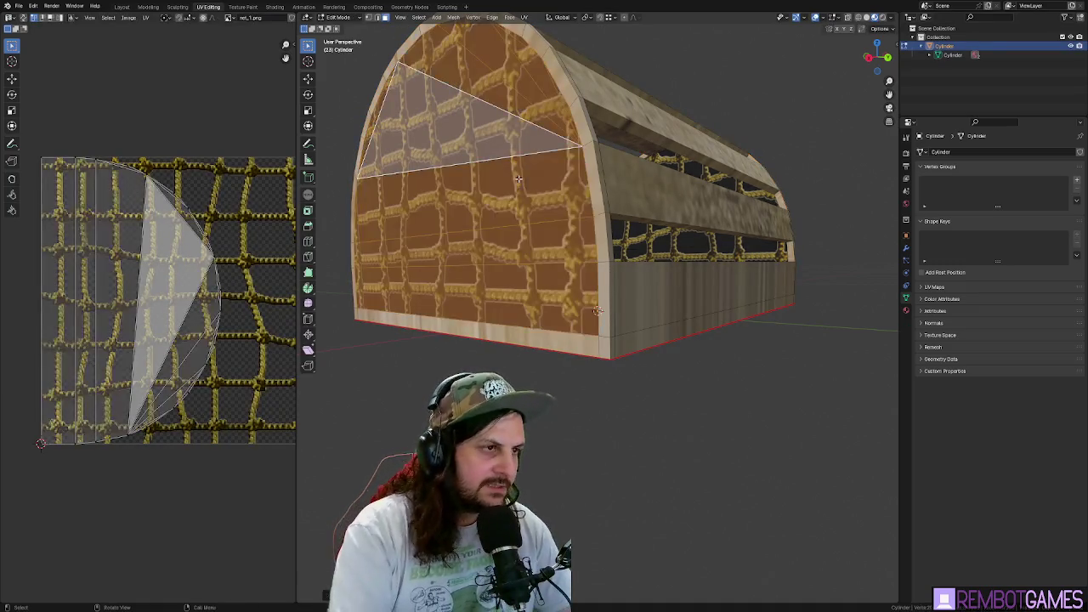
- Separate both net arch faces into a new object renamed NetEnds
left_click(739, 188, "shift")
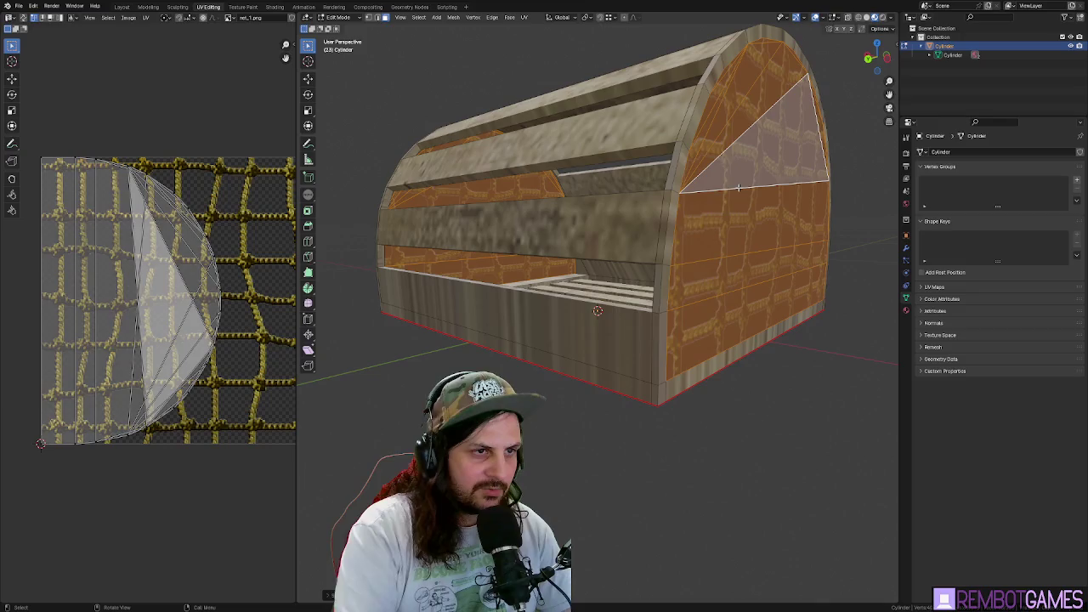
right_click(738, 188)
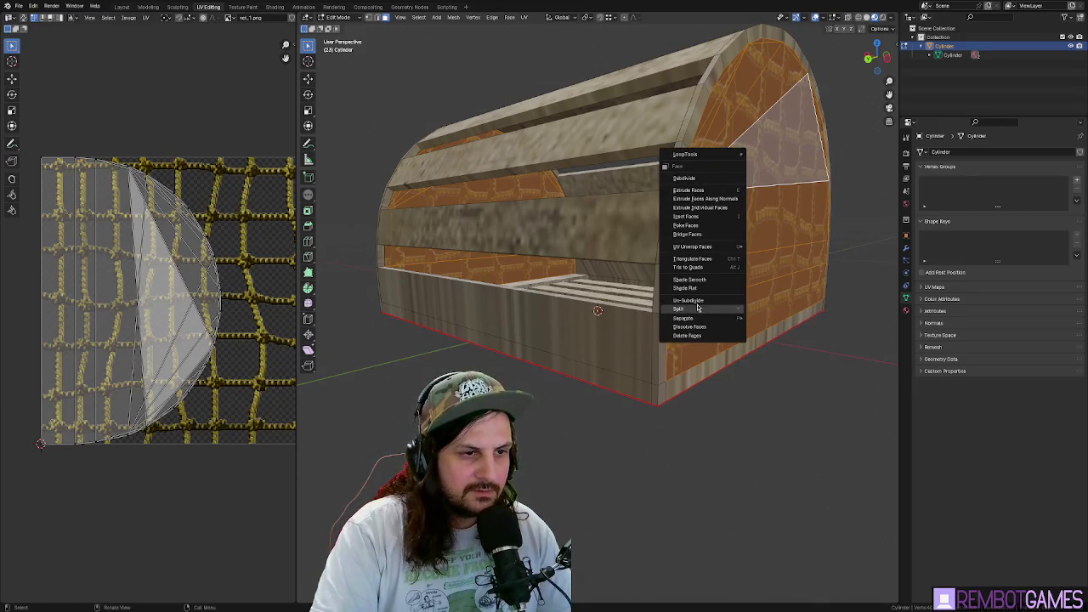
mouse_move(703, 321)
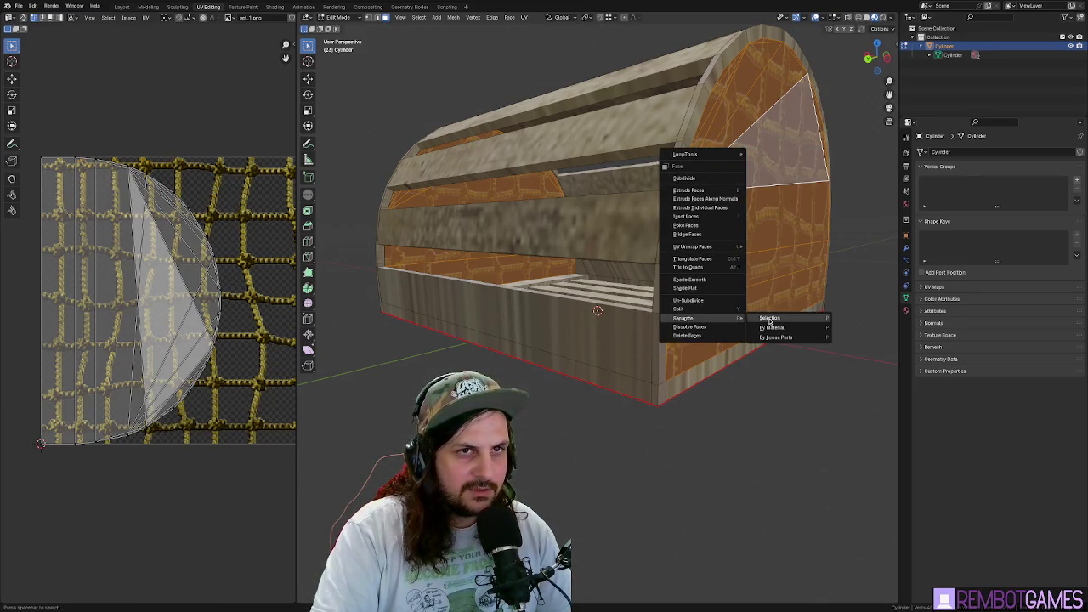
left_click(770, 318)
double_click(958, 64)
type("NetEnds")
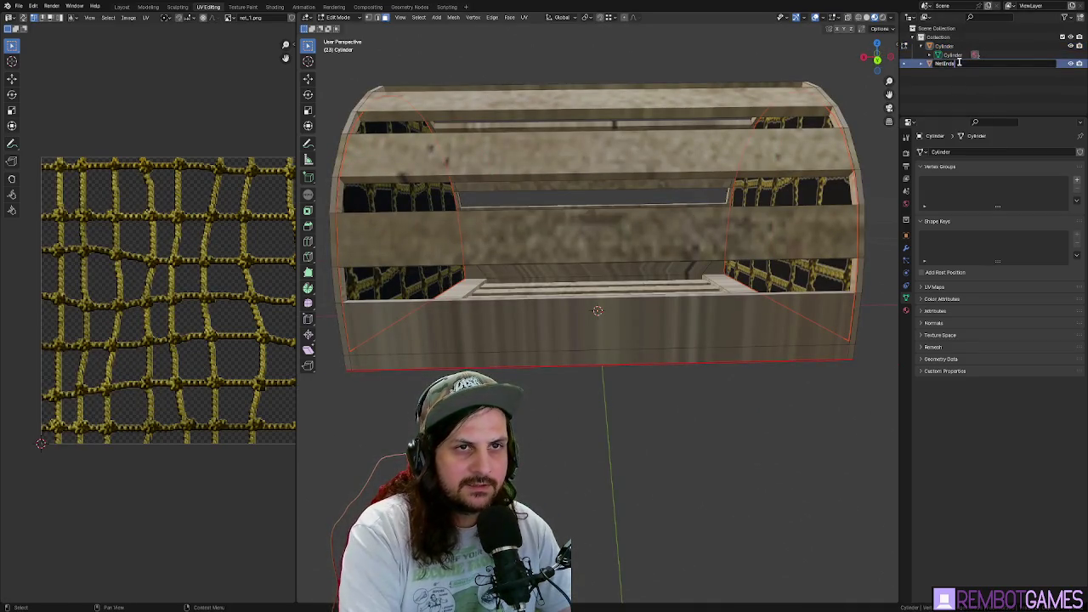
key("Return")
- Return to the wooden crate object and select its whole mesh
mouse_move(680, 213)
left_mouse_down()
mouse_move(606, 166)
mouse_move(522, 189)
mouse_move(565, 159)
mouse_move(447, 185)
mouse_move(487, 136)
mouse_move(467, 100)
mouse_move(410, 335)
left_mouse_up()
left_click(606, 166)
key("a")
scroll(411, 334, "up", 5)
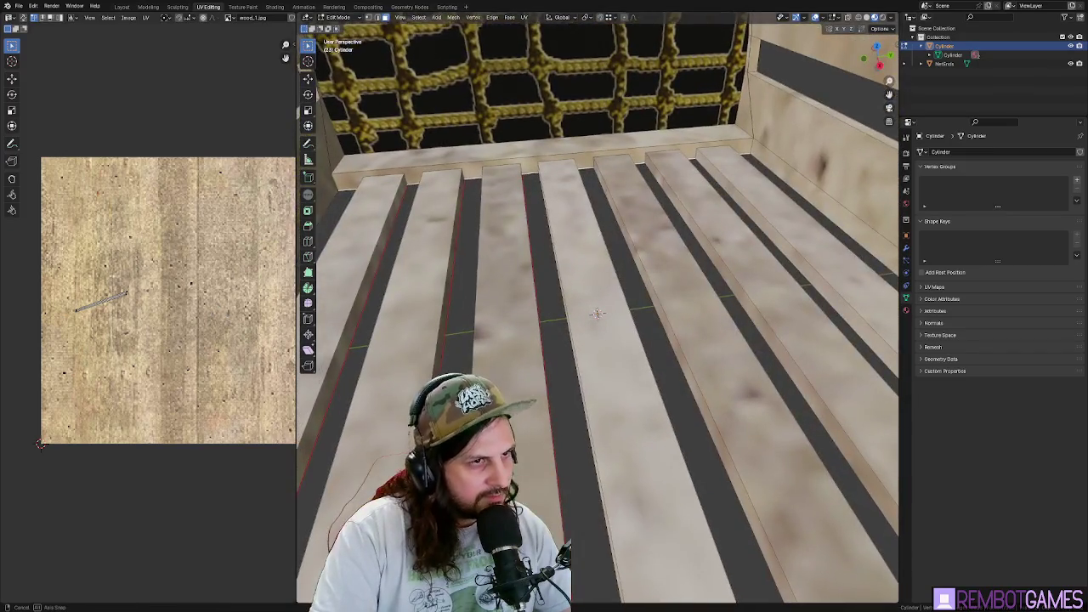
- Deselect all, mark the slat-frame corner edge sharp and then as a seam, and exit Edit Mode
mouse_move(596, 313)
left_mouse_down()
mouse_move(814, 178)
mouse_move(498, 160)
left_mouse_up()
key("alt+a")
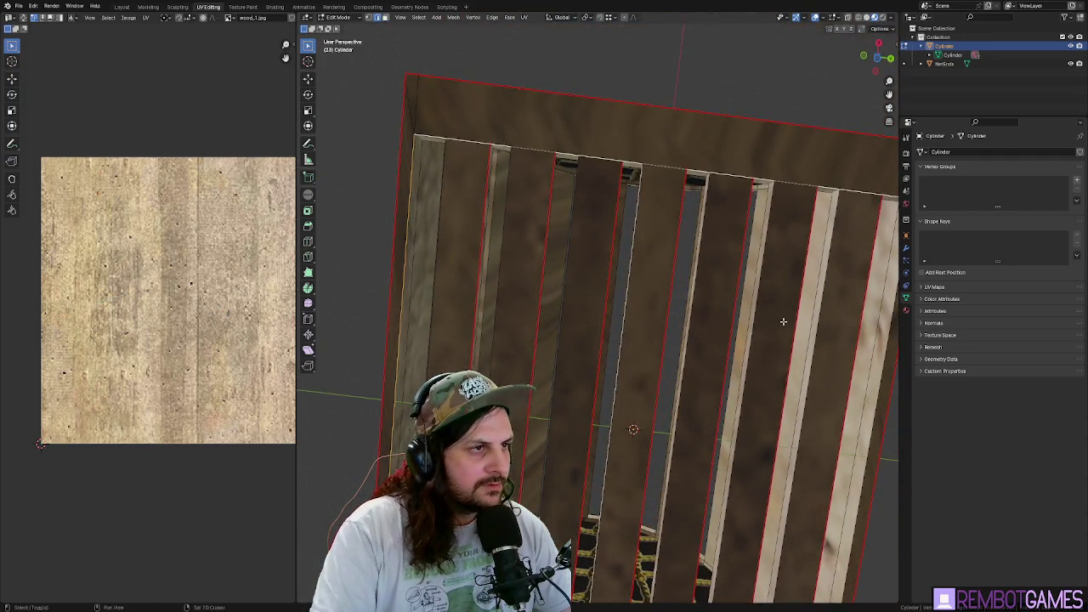
mouse_move(782, 318)
left_mouse_down()
mouse_move(516, 207)
mouse_move(605, 235)
mouse_move(698, 205)
left_mouse_up()
key("ctrl+e")
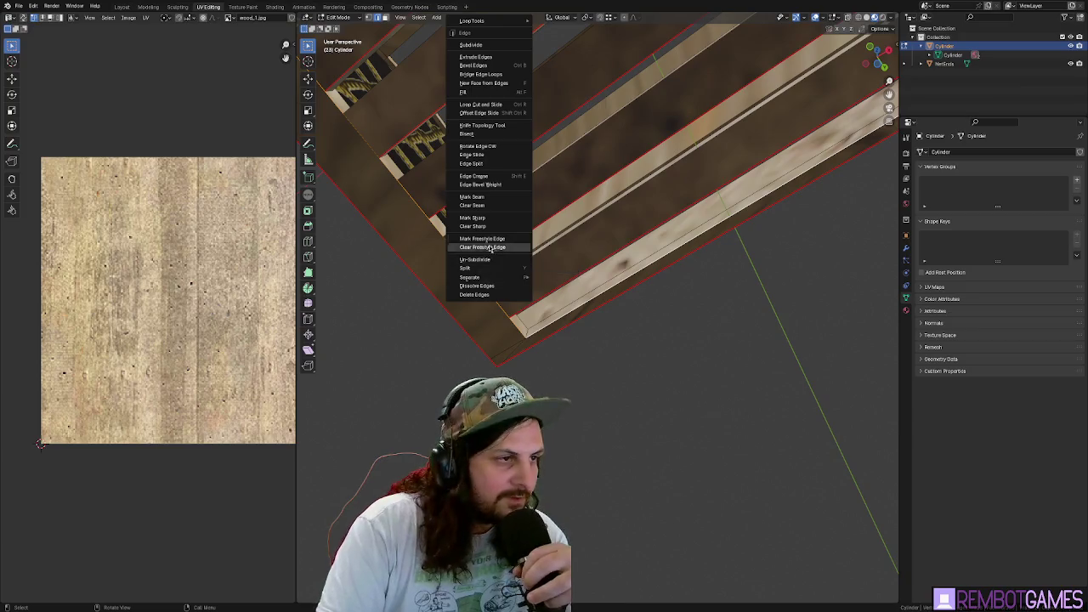
left_click(491, 218)
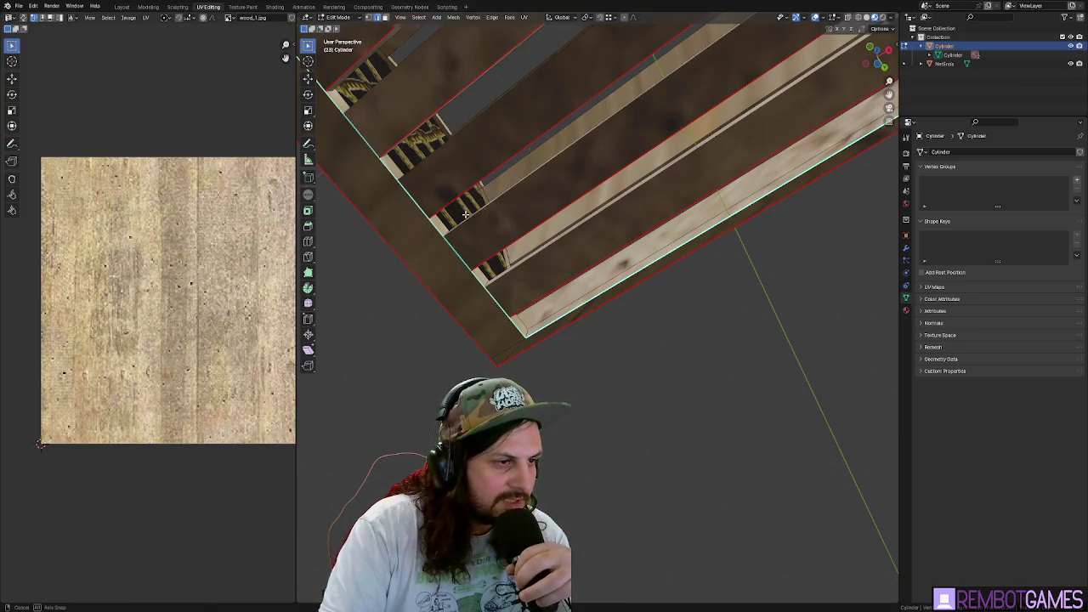
key("ctrl+e")
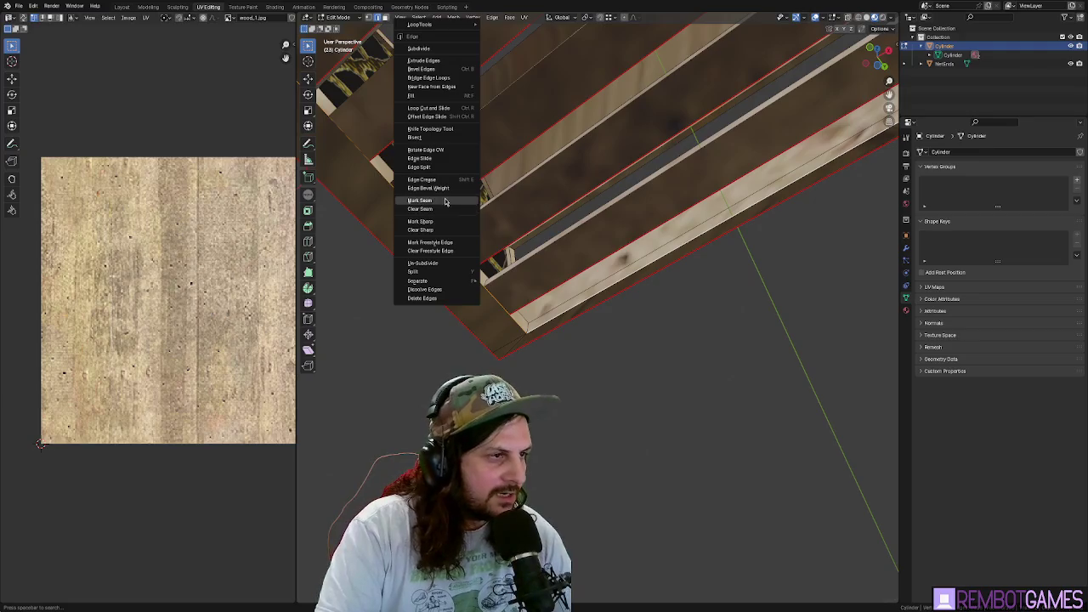
left_click(463, 200)
key("Tab")
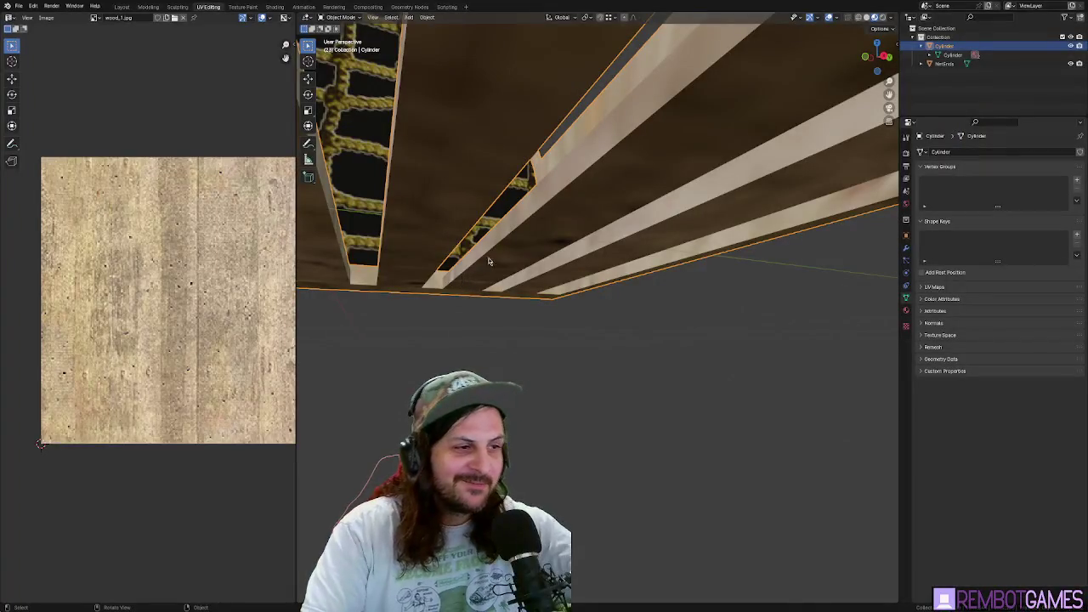
- Re-unwrap the whole crate with its new seams
mouse_move(489, 261)
left_mouse_down()
mouse_move(515, 287)
mouse_move(722, 254)
mouse_move(684, 268)
left_mouse_up()
key("Tab")
key("a")
key("u")
left_click(672, 269)
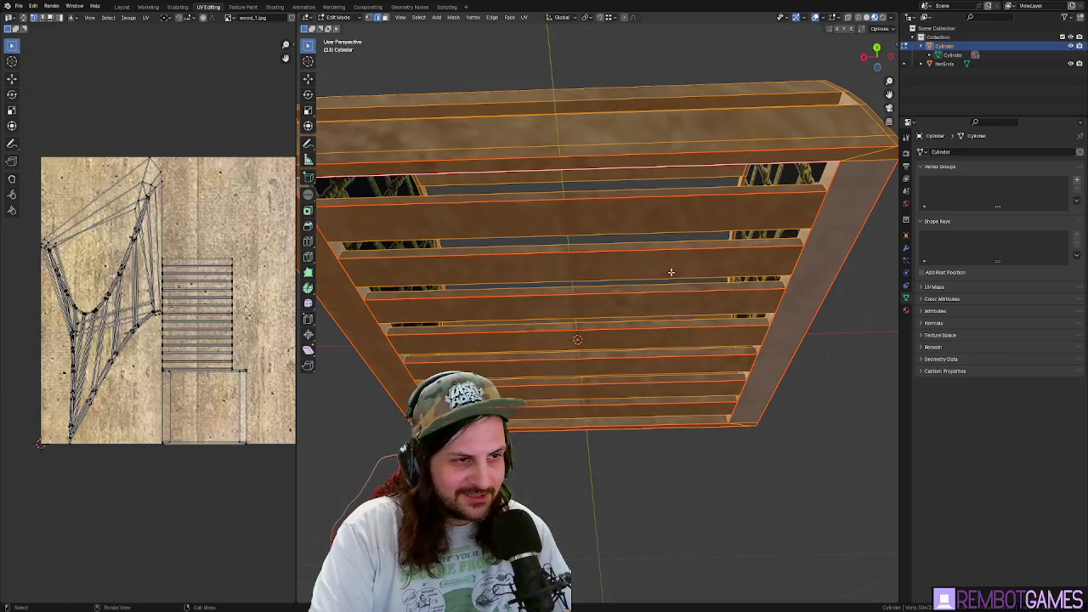
key("Tab")
key("Tab")
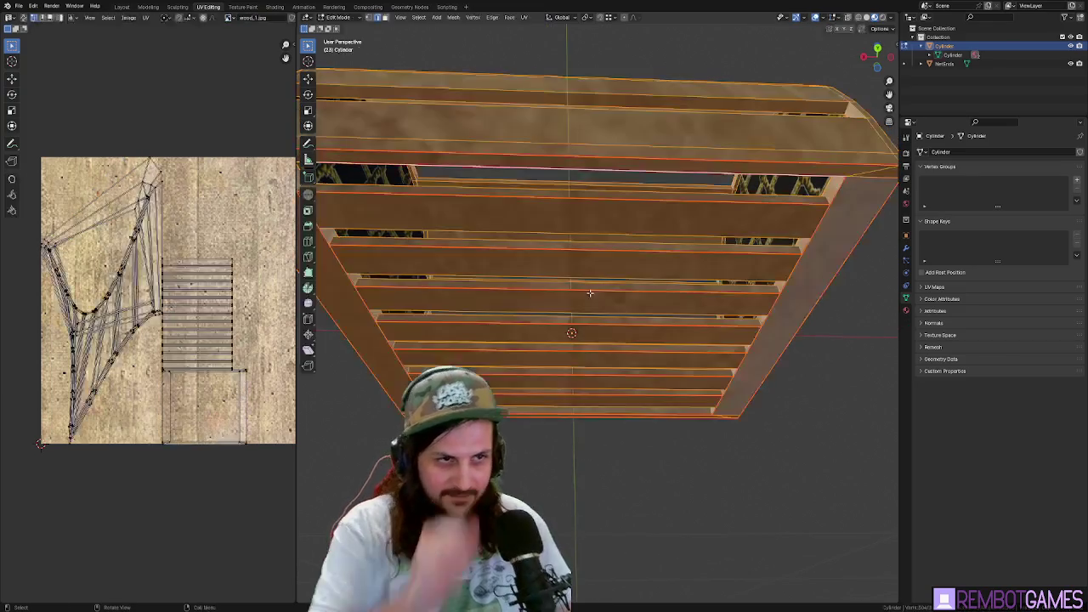
- Select the side frame's top face and its linked faces and unwrap them
left_click_drag(588, 259, 526, 194)
left_click(532, 170)
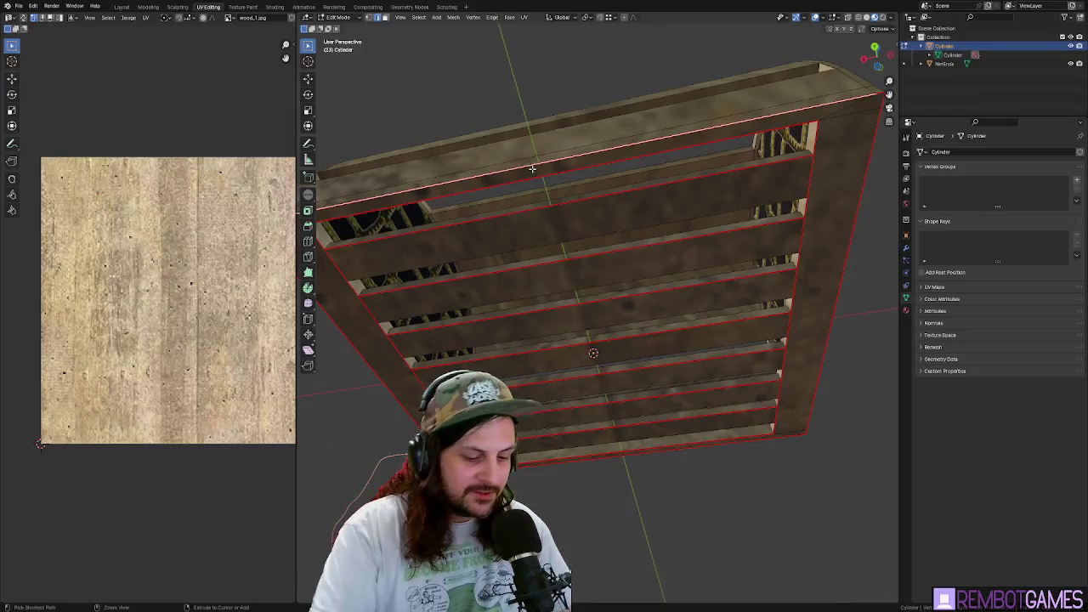
left_click(532, 169)
key("ctrl+l")
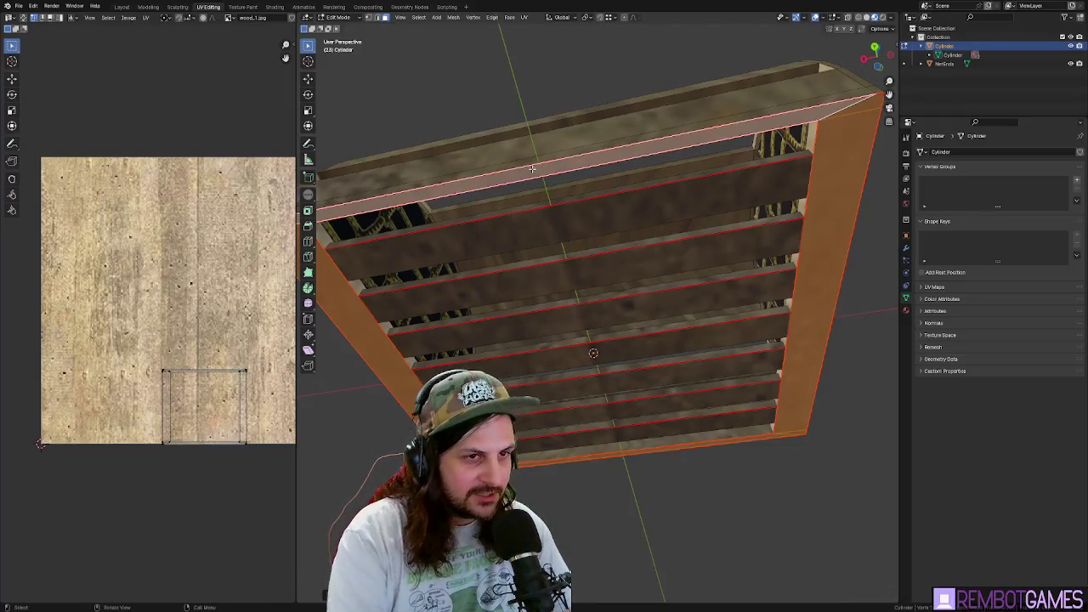
left_click_drag(532, 169, 557, 169)
key("u")
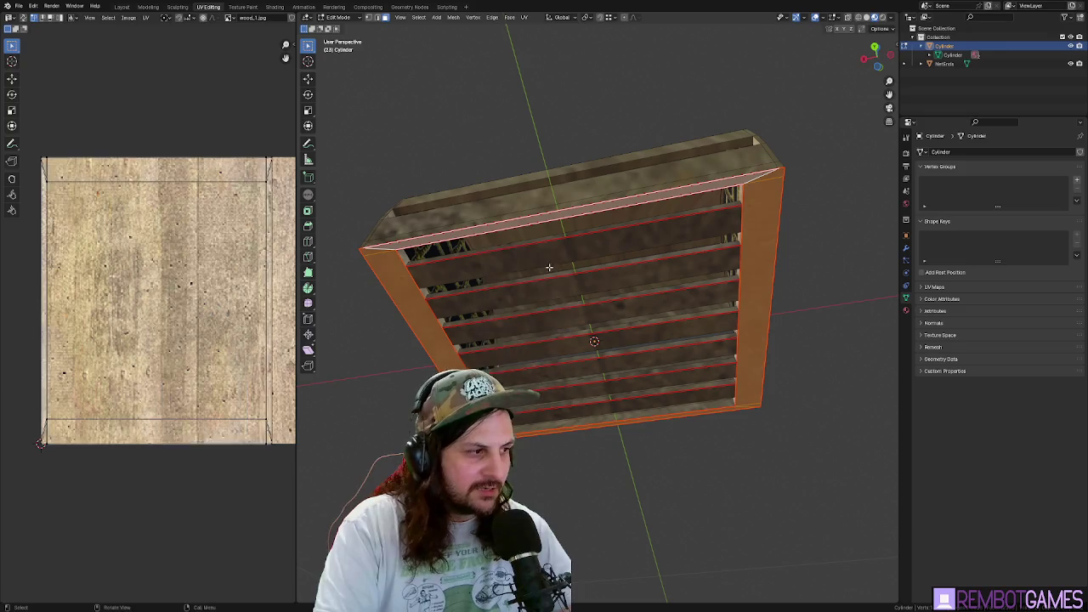
- Undo the frame's unwrap and clear the selection
mouse_move(501, 268)
left_mouse_down()
mouse_move(600, 332)
mouse_move(591, 245)
left_mouse_up()
key("Escape")
key("ctrl+z")
left_click_drag(561, 281, 510, 336)
left_click(509, 336)
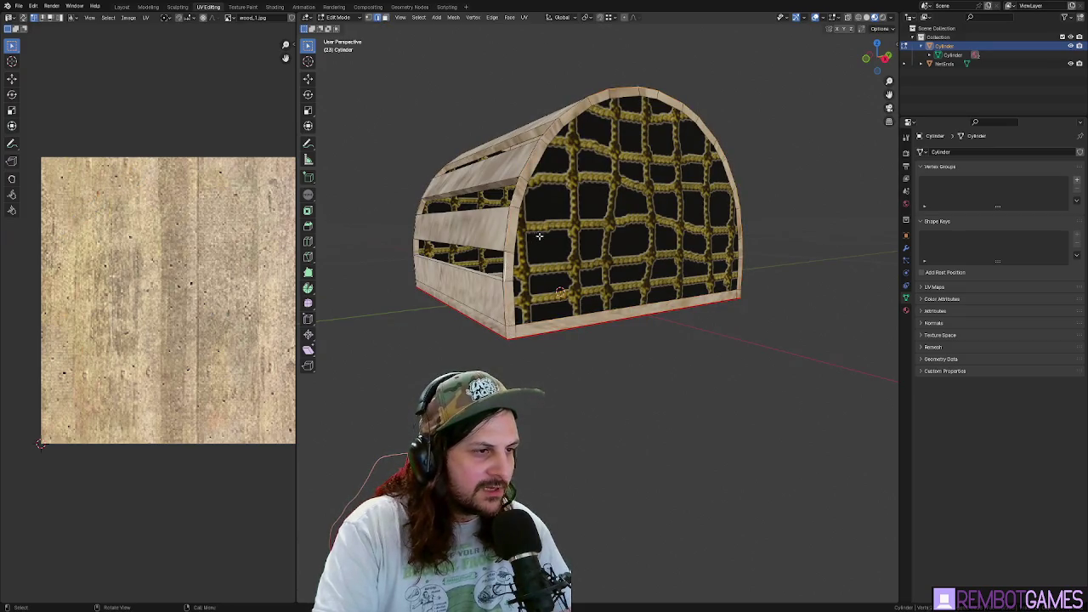
- Mark seams on the selected edges along the trap's right side and right end
mouse_move(539, 236)
left_mouse_down()
mouse_move(515, 280)
mouse_move(571, 268)
mouse_move(500, 259)
left_mouse_up()
right_click(516, 281)
left_click(510, 284)
mouse_move(621, 244)
left_mouse_down()
mouse_move(676, 262)
mouse_move(633, 272)
mouse_move(608, 297)
mouse_move(513, 264)
mouse_move(573, 175)
mouse_move(595, 204)
mouse_move(701, 262)
mouse_move(669, 255)
mouse_move(758, 314)
mouse_move(526, 283)
left_mouse_up()
key("ctrl+e")
left_click(657, 257)
- Select all to check the UV islands, then pick a plank strip and a rim edge
key("a")
left_click(658, 254)
left_click(517, 291)
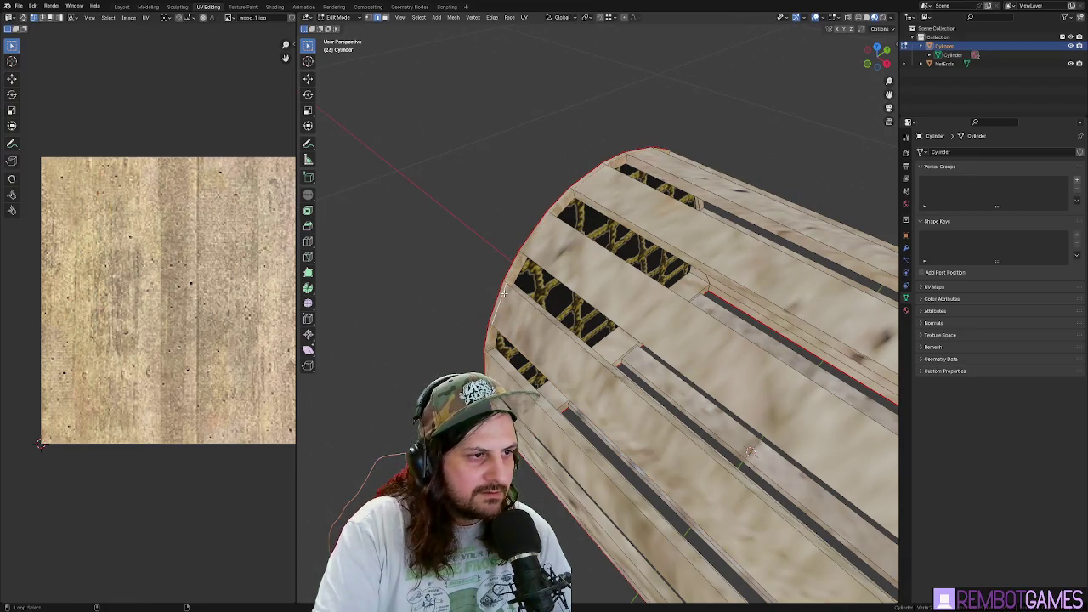
- Select the arch edge loop and the floor's back edge, project UVs from view, and mark them as a seam
scroll(514, 287, "up", 8)
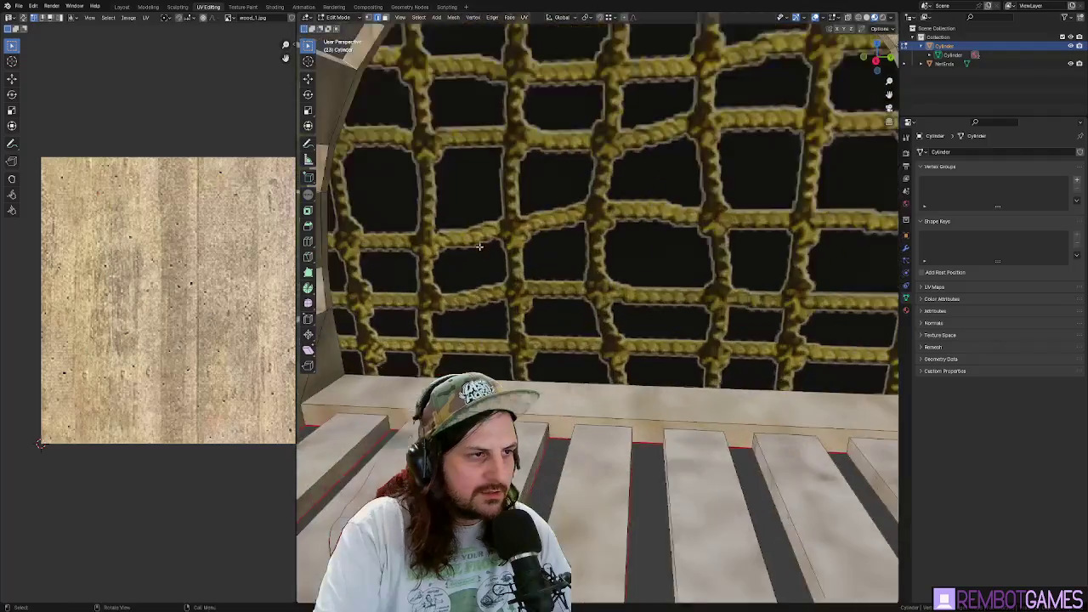
mouse_move(514, 288)
left_mouse_down()
mouse_move(595, 199)
mouse_move(552, 238)
mouse_move(533, 225)
mouse_move(569, 191)
mouse_move(581, 238)
mouse_move(514, 329)
mouse_move(574, 351)
mouse_move(848, 347)
left_mouse_up()
left_click(574, 188, "alt")
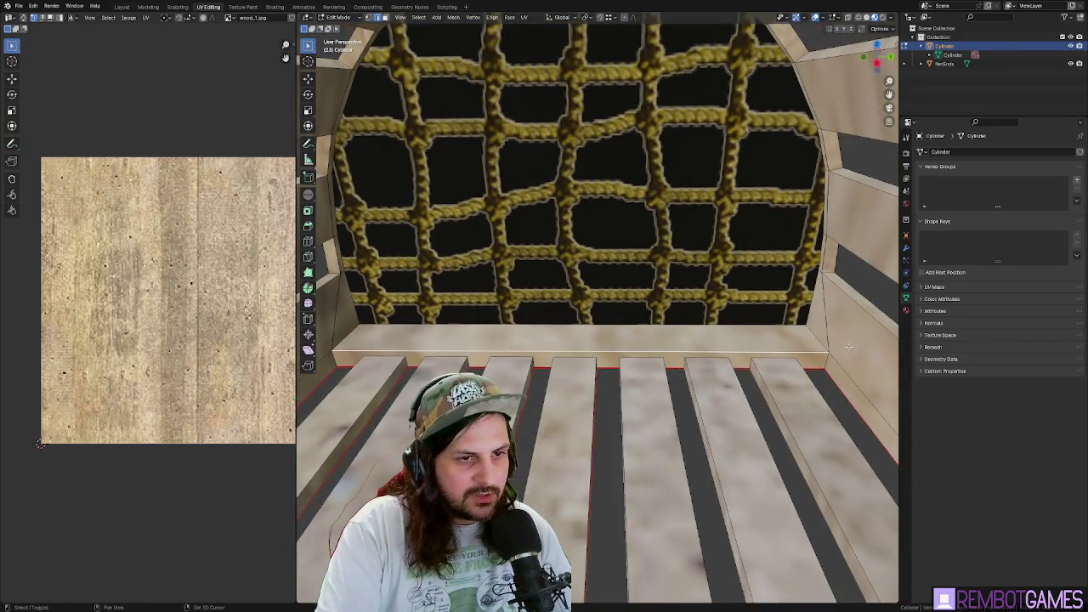
left_click(821, 349, "shift")
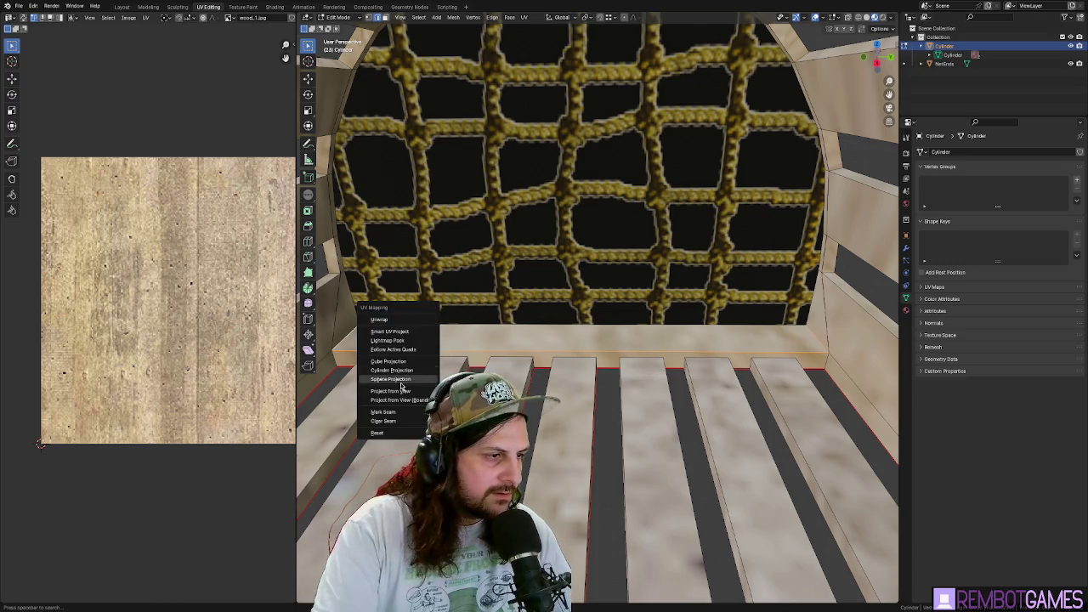
left_click(434, 390)
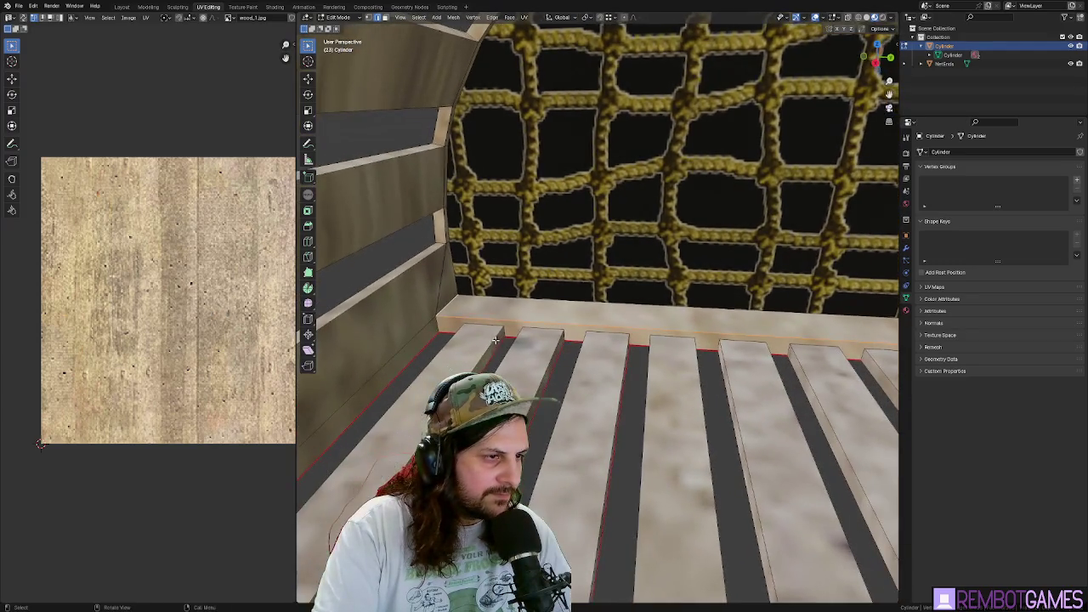
key("u")
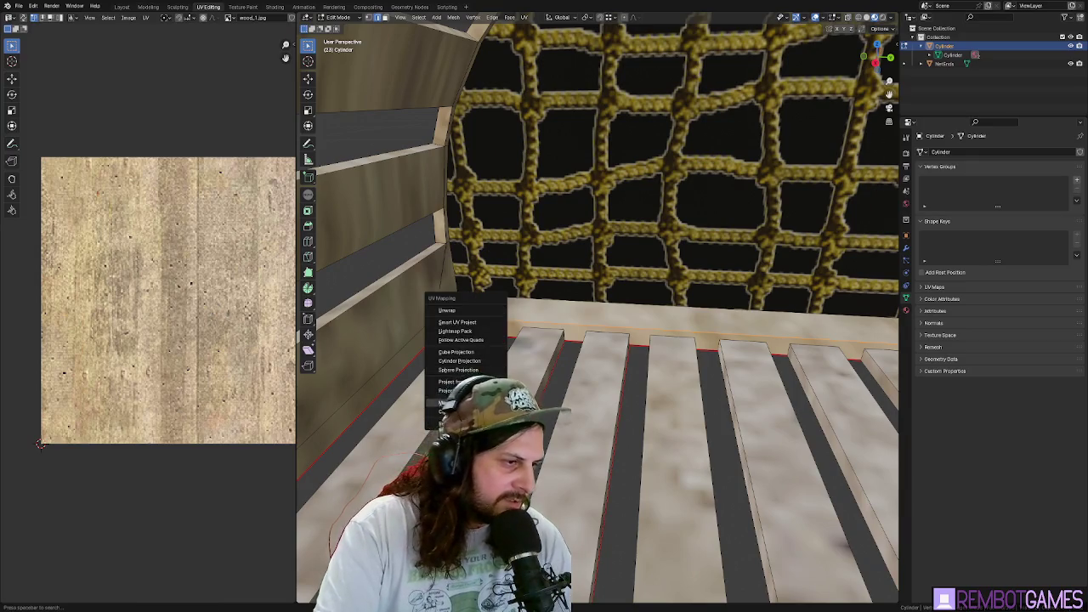
left_click(438, 402)
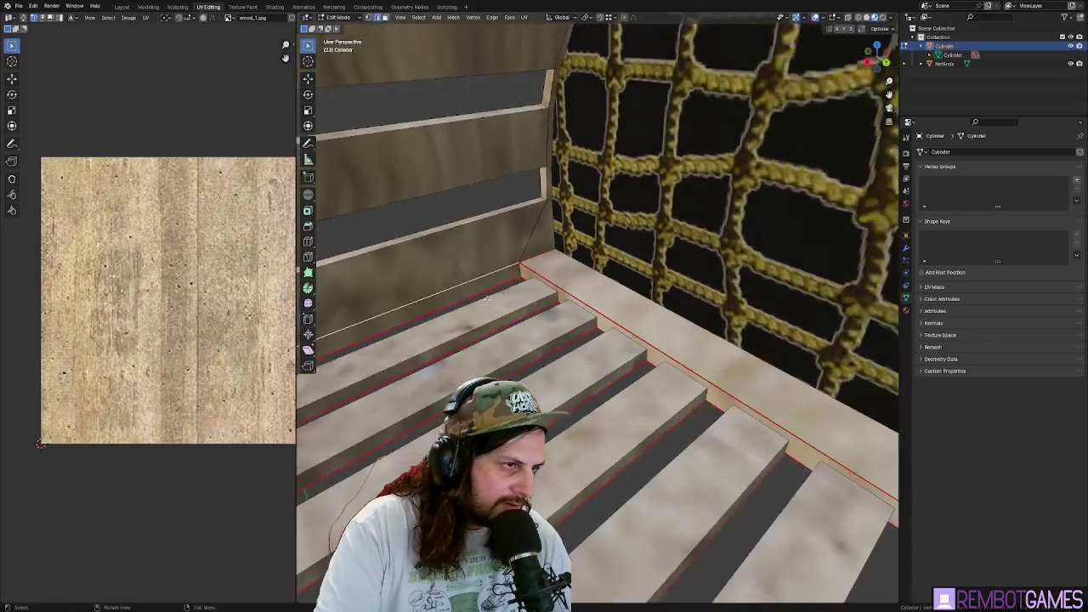
key("Tab")
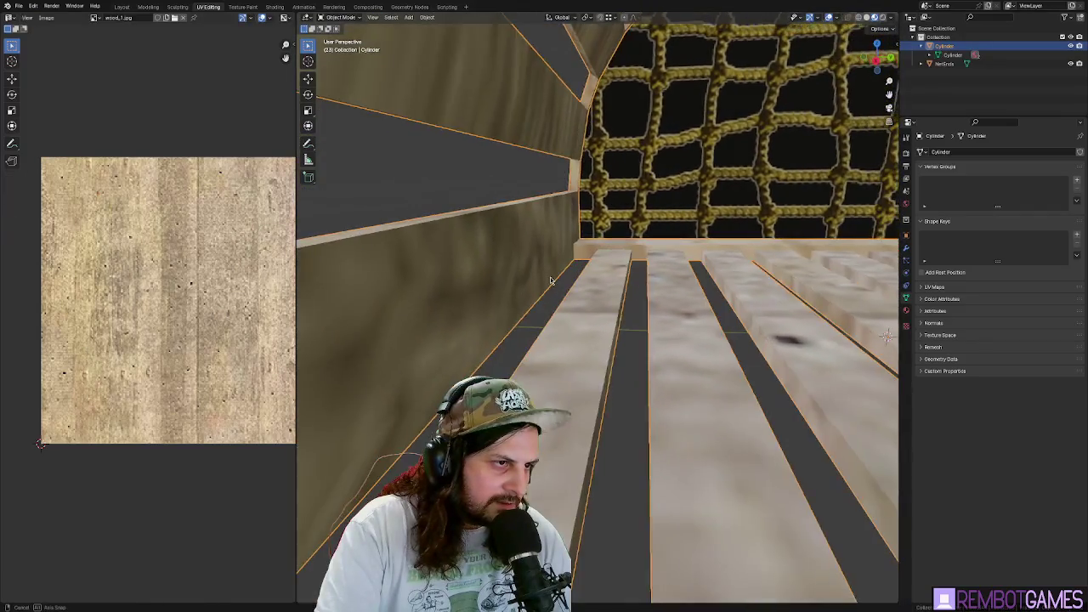
- Shift the selected inner side wall slightly to a new position in Edit Mode
key("Tab")
key("g")
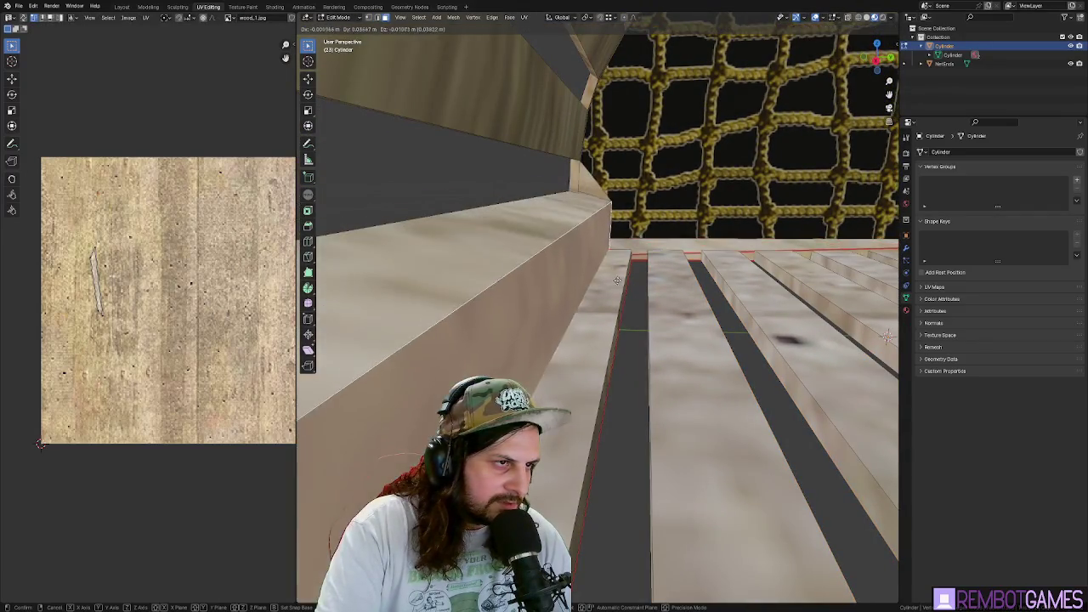
left_click(570, 264)
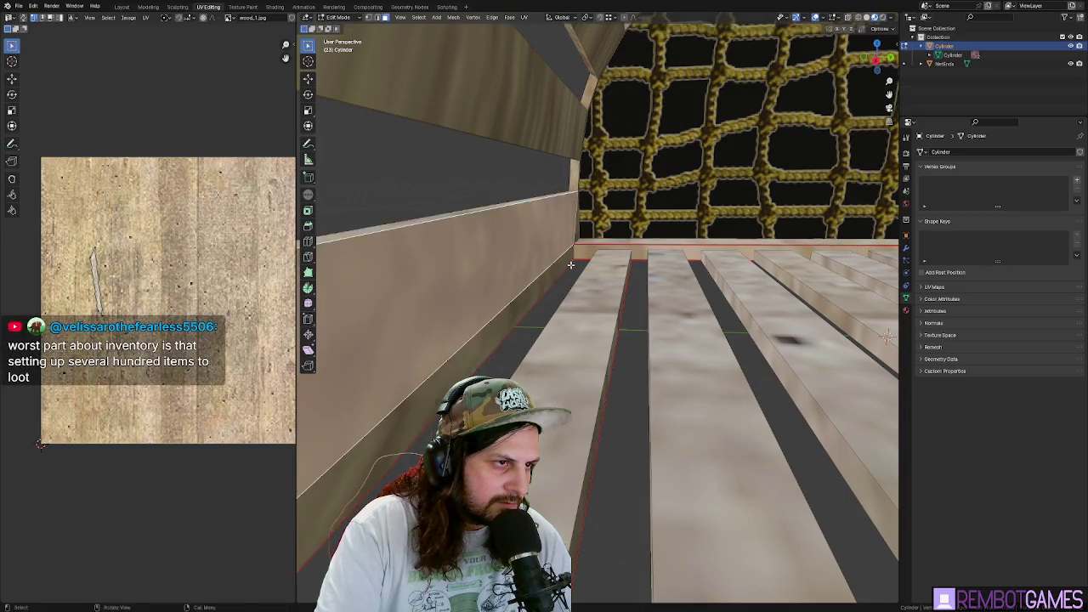
- Mark the selected floor plank edge as a seam, viewing the planks straight on
mouse_move(570, 264)
left_mouse_down()
mouse_move(792, 397)
mouse_move(600, 244)
left_mouse_up()
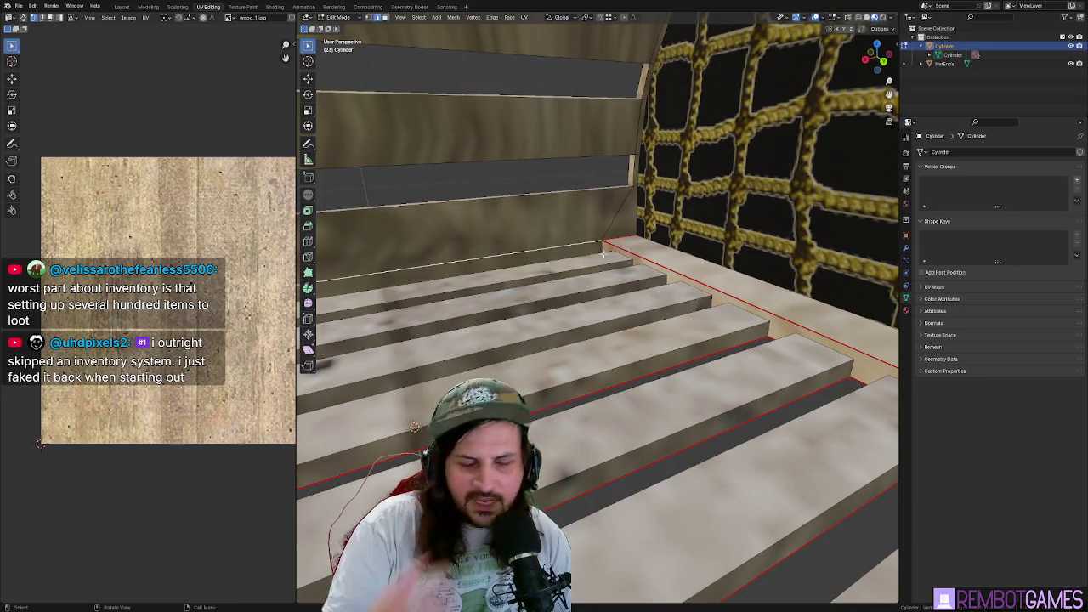
mouse_move(589, 319)
left_mouse_down()
mouse_move(573, 320)
mouse_move(719, 319)
mouse_move(558, 273)
mouse_move(555, 256)
mouse_move(599, 245)
left_mouse_up()
right_click(599, 246)
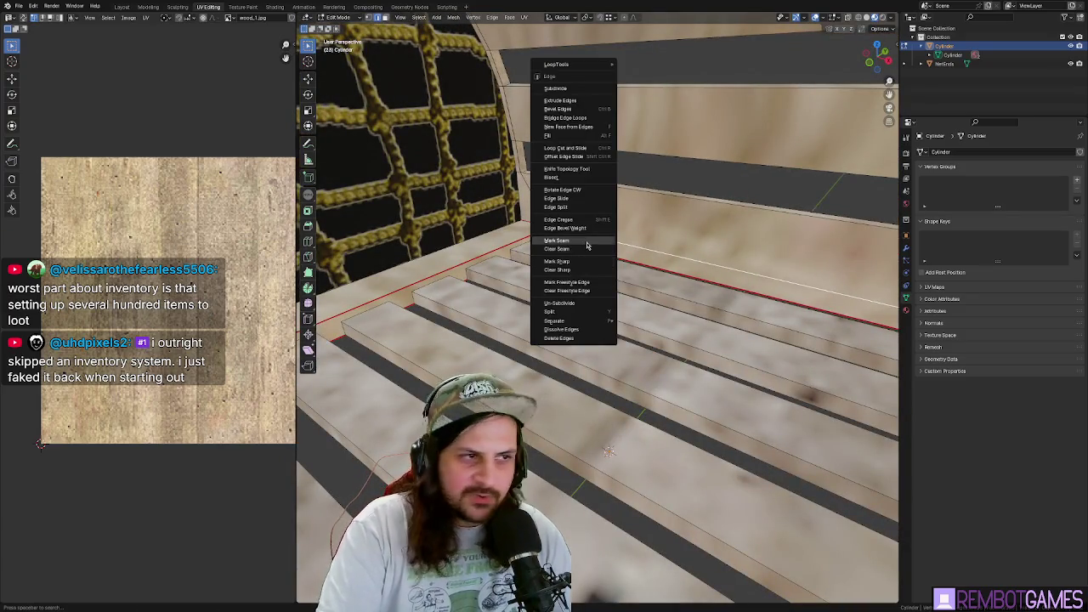
key("space")
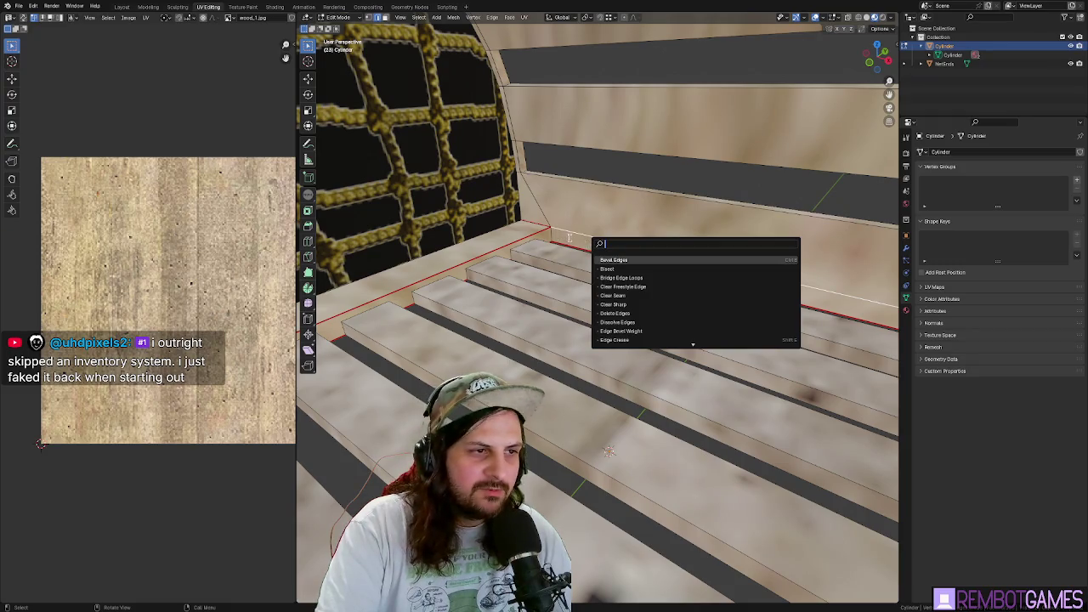
key("Escape")
right_click(539, 240)
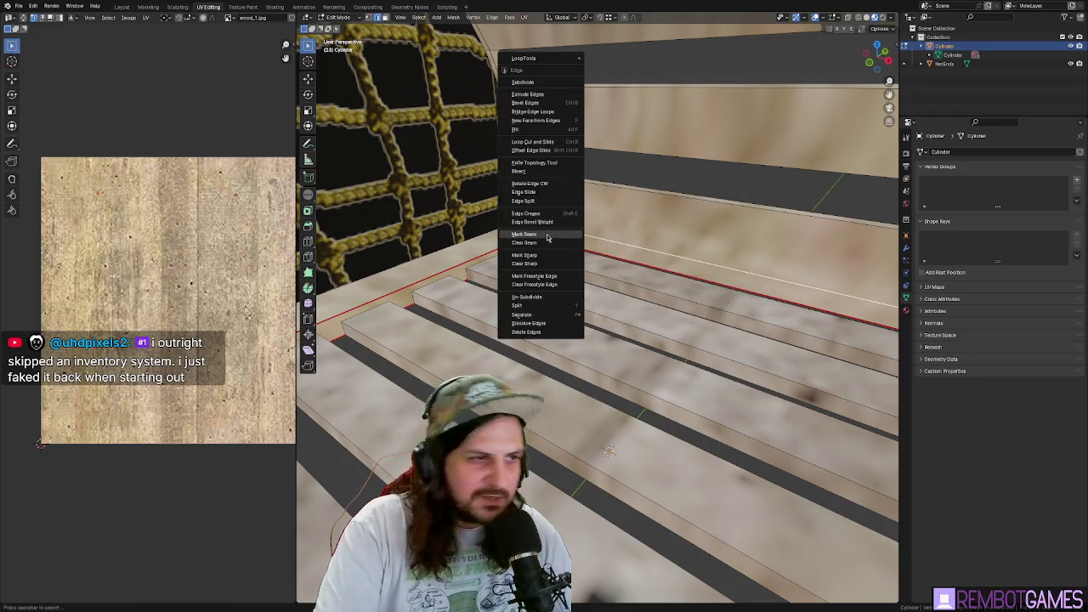
left_click(547, 237)
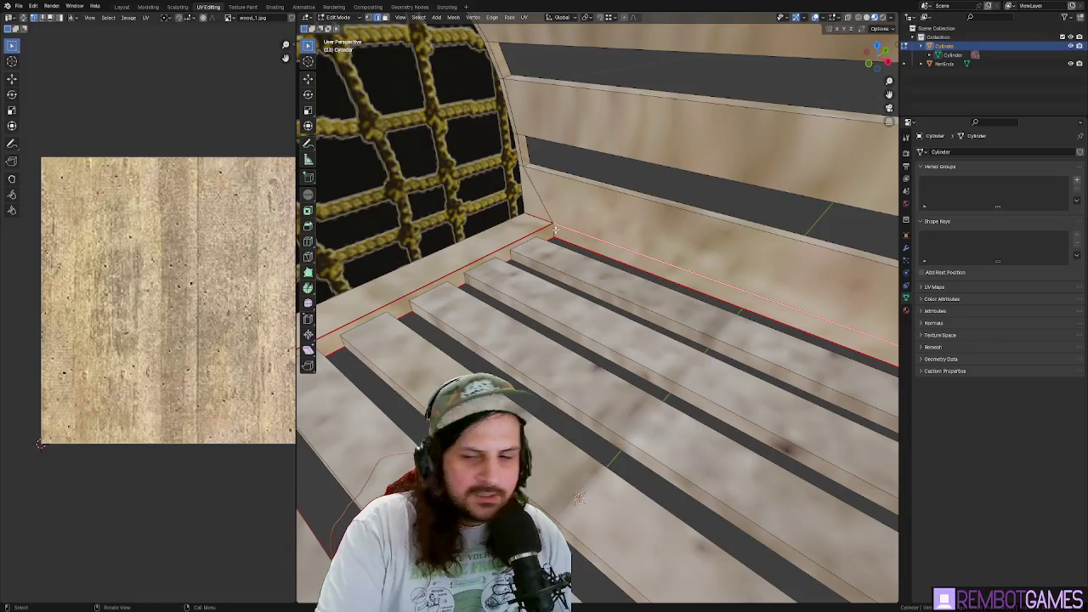
left_click_drag(556, 233, 564, 242)
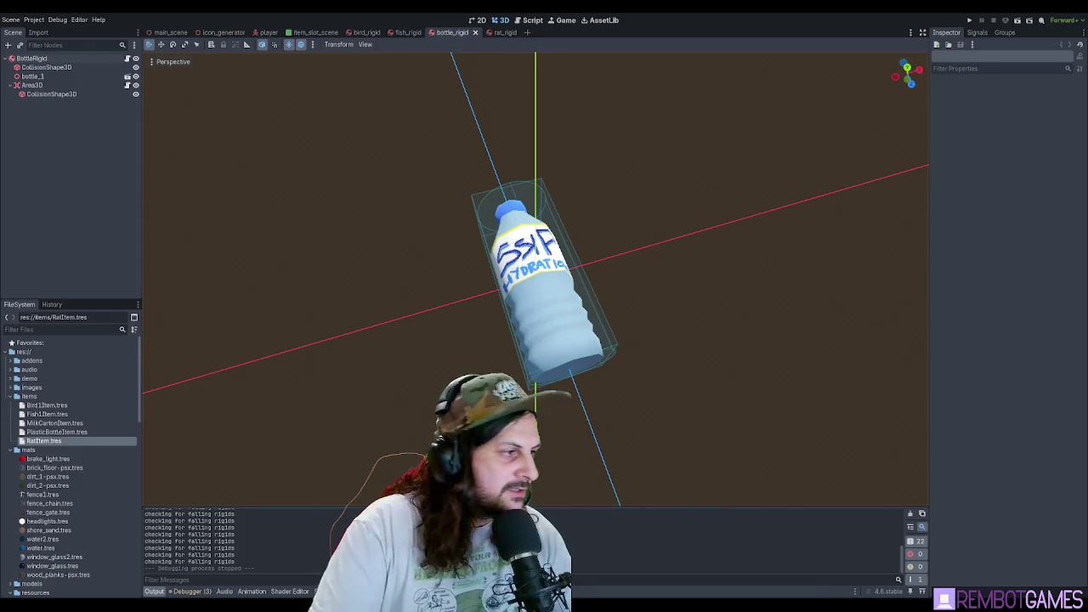
- Inspect the Bird1Item, RatItem and other .tres item resources in the items folder, then open the Script workspace
left_click(51, 406)
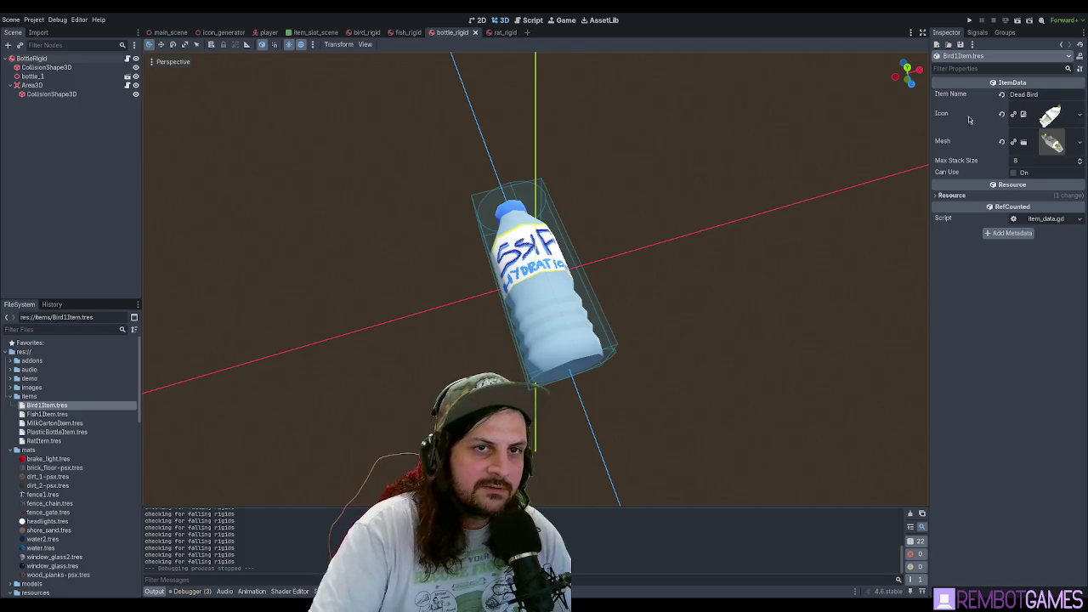
left_click(47, 414)
left_click(51, 422)
left_click(51, 432)
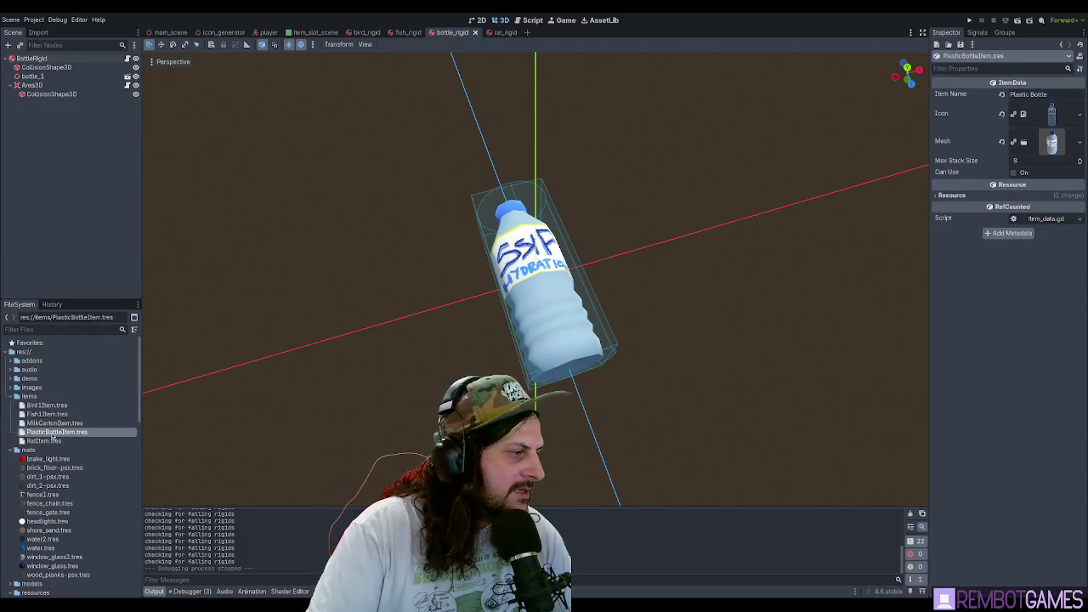
left_click(47, 441)
left_click(29, 397)
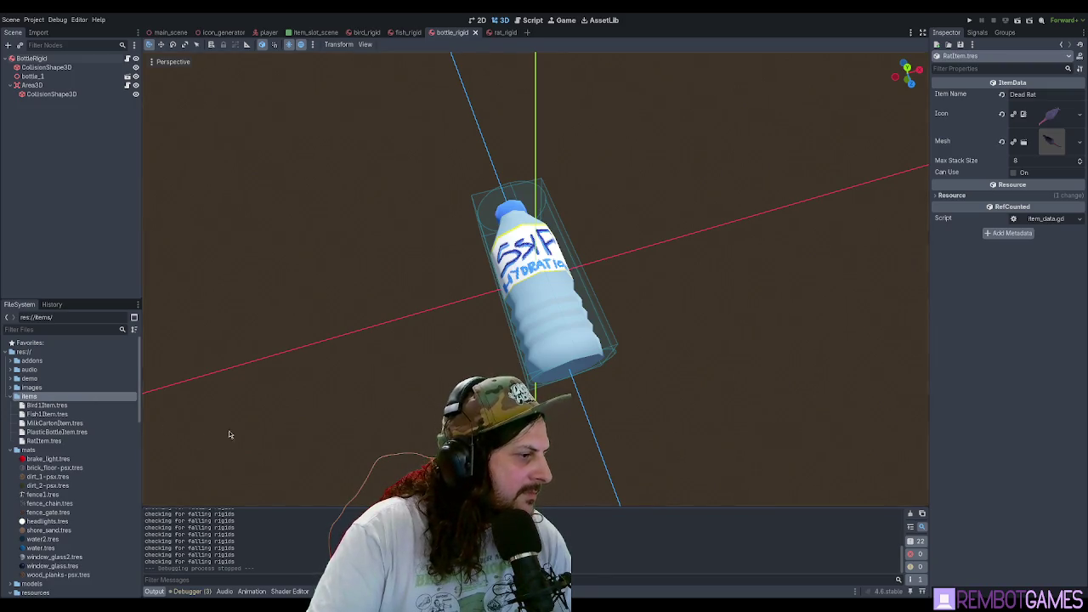
left_click(68, 405)
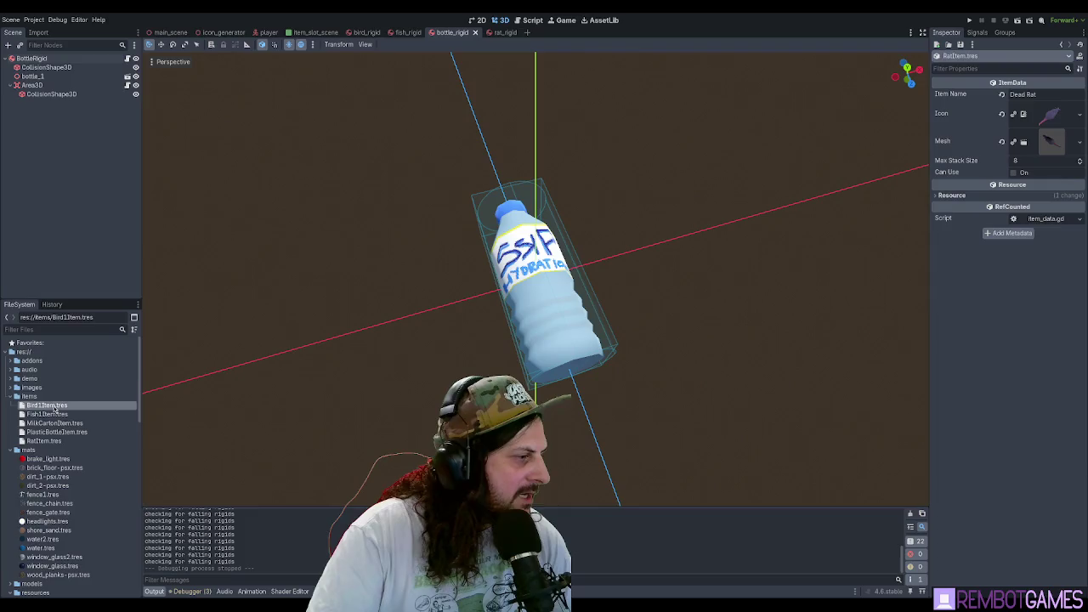
left_click(522, 18)
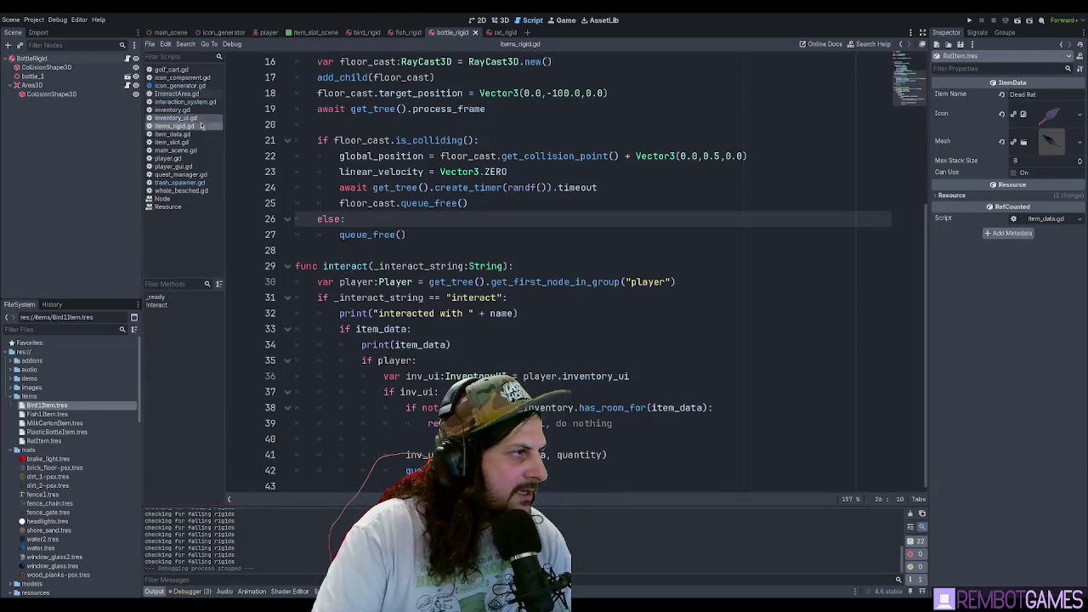
- Open item_data.gd and look over the ItemData class code
left_click(172, 134)
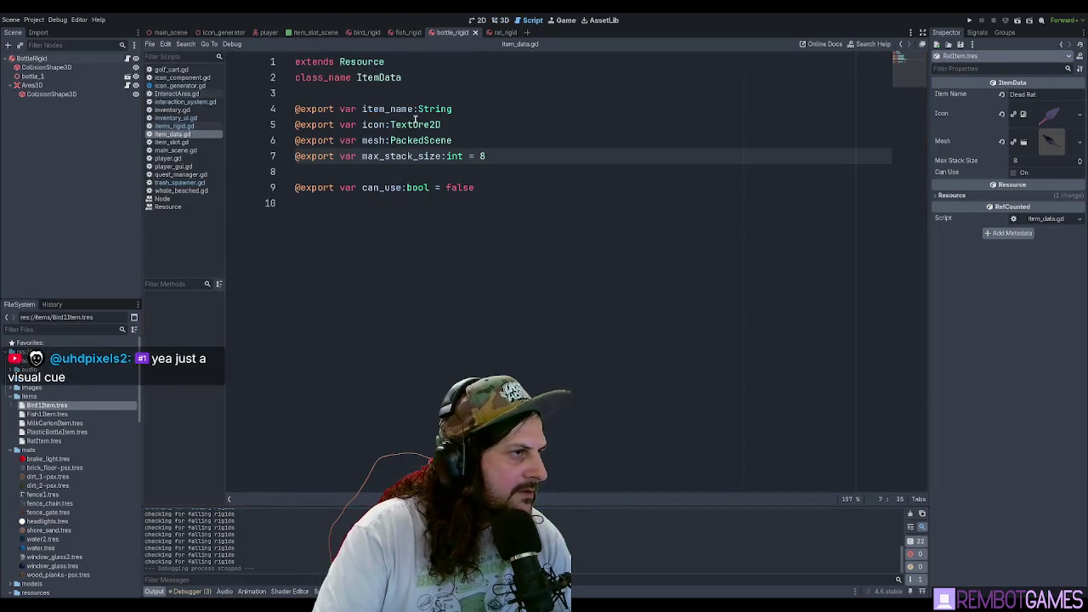
left_click(508, 224)
key("ctrl+shift+Home")
left_click(541, 218)
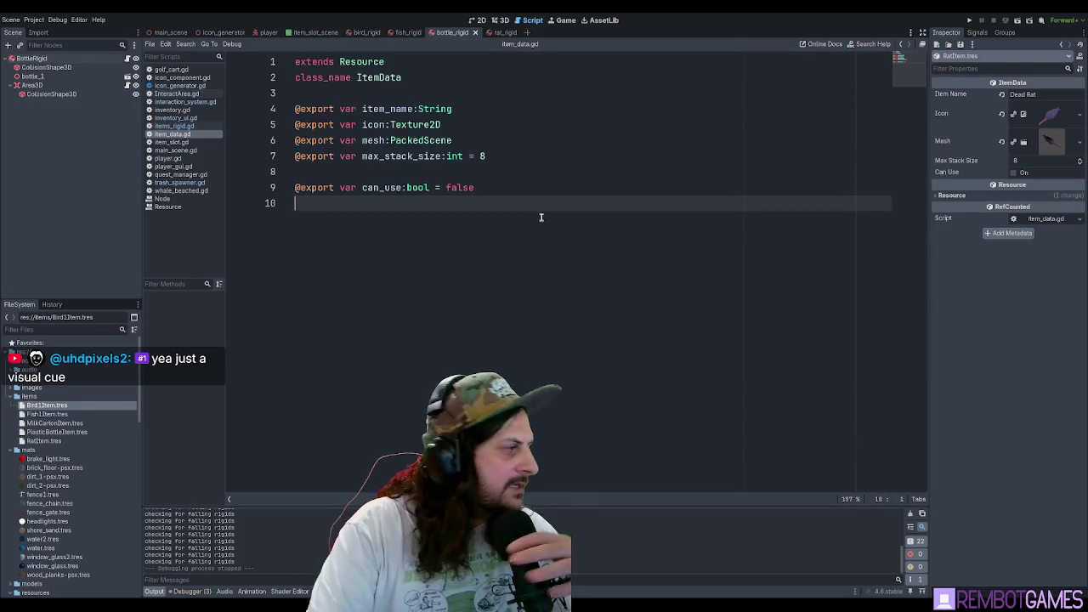
scroll(545, 212, "up", 5)
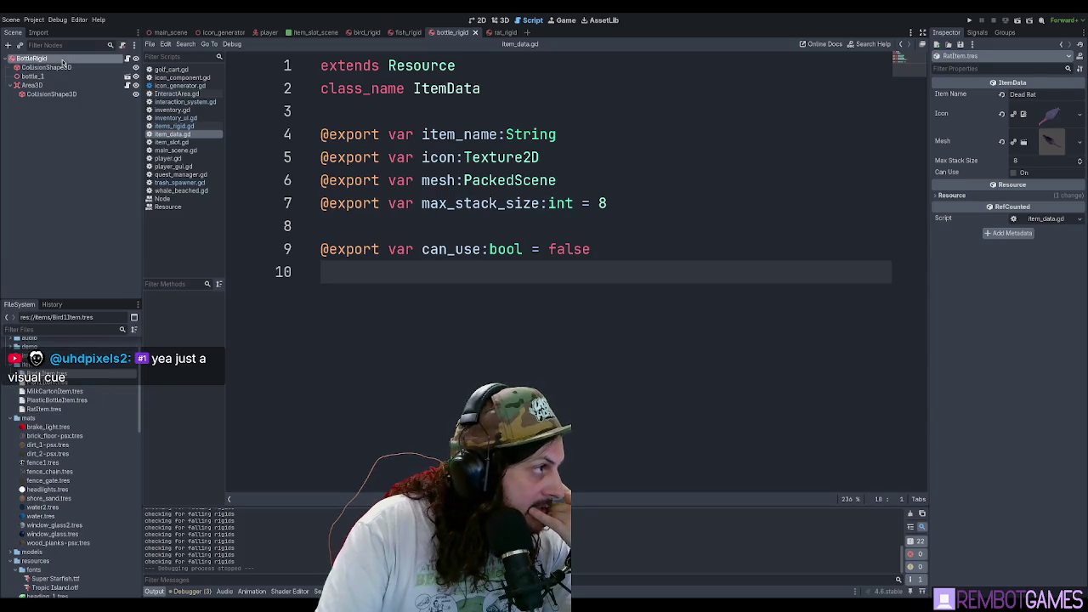
- Inspect the BottleRigid node in 3D and collapse its item data properties in the Inspector
left_click(28, 60)
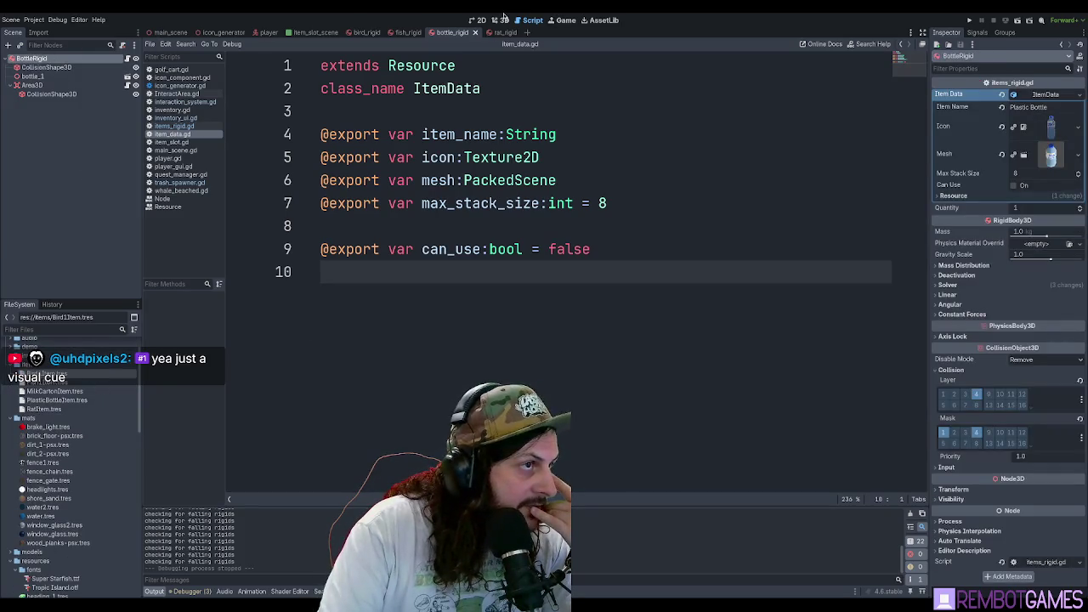
left_click(500, 20)
scroll(595, 221, "up", 5)
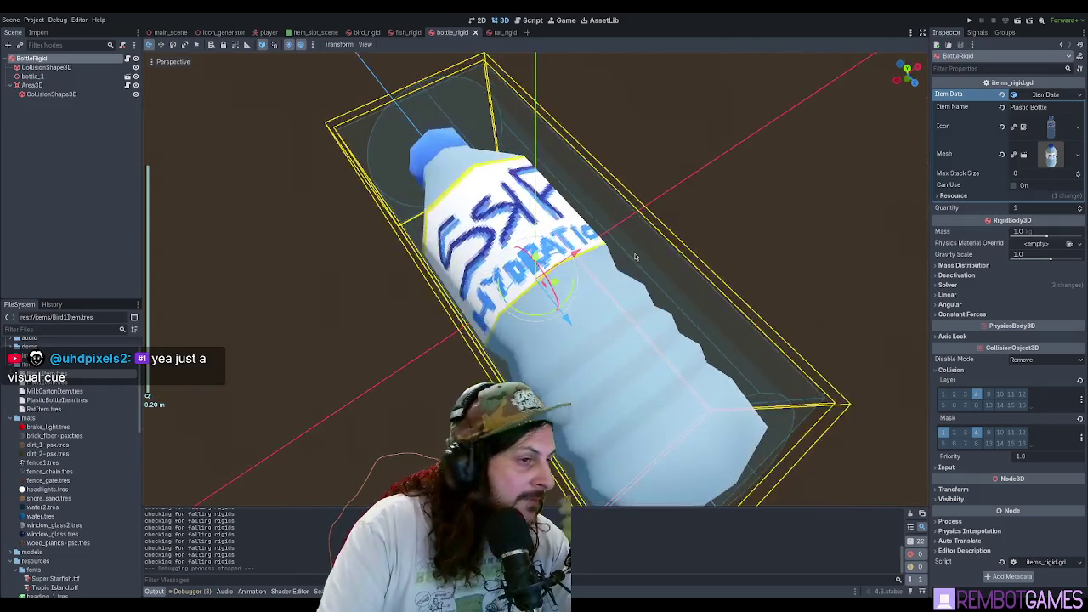
scroll(635, 256, "down", 3)
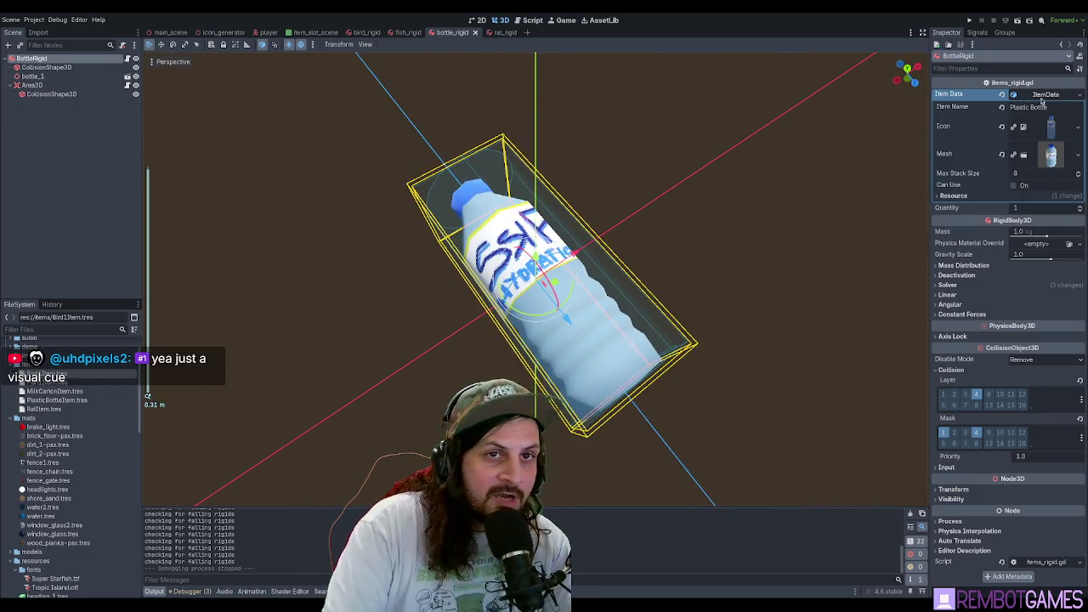
left_click(1047, 95)
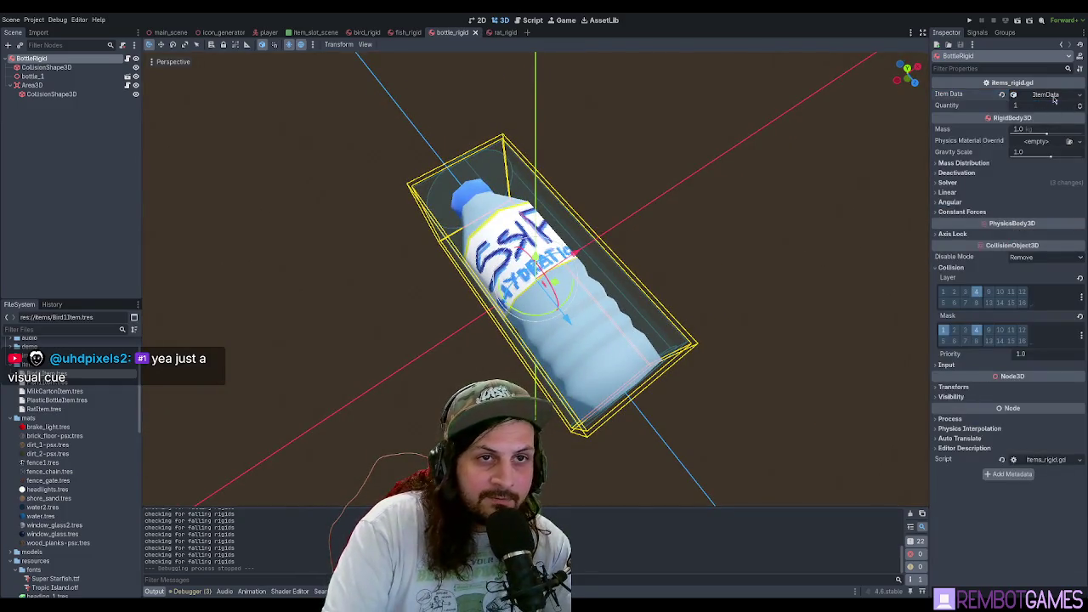
left_click(523, 21)
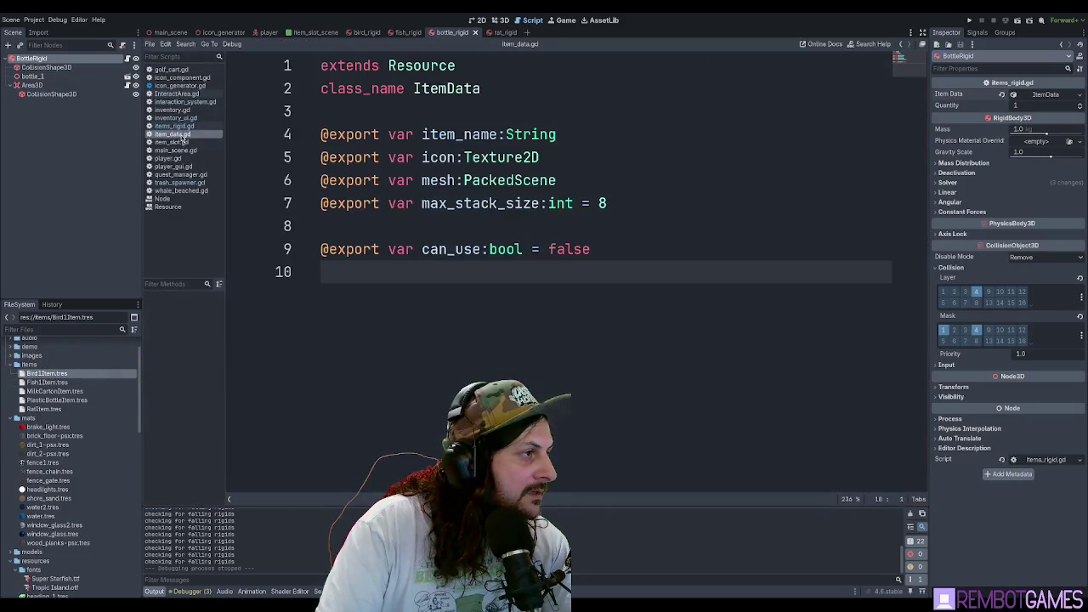
- Open BottleRigid's items_rigid.gd and examine its exported item_data ItemData line
left_click(128, 59)
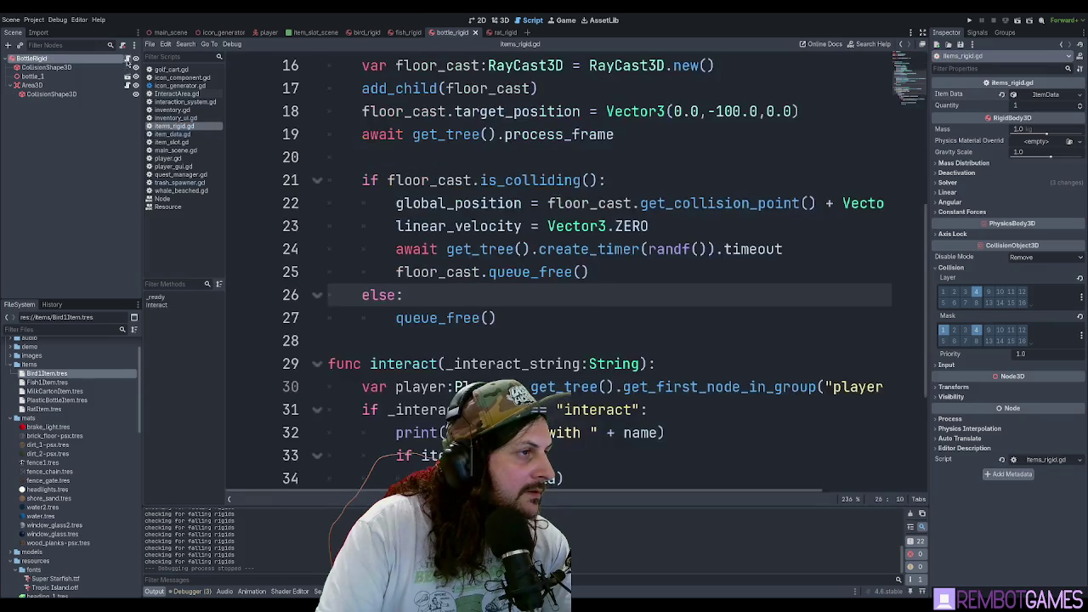
scroll(510, 254, "up", 5)
triple_click(347, 111)
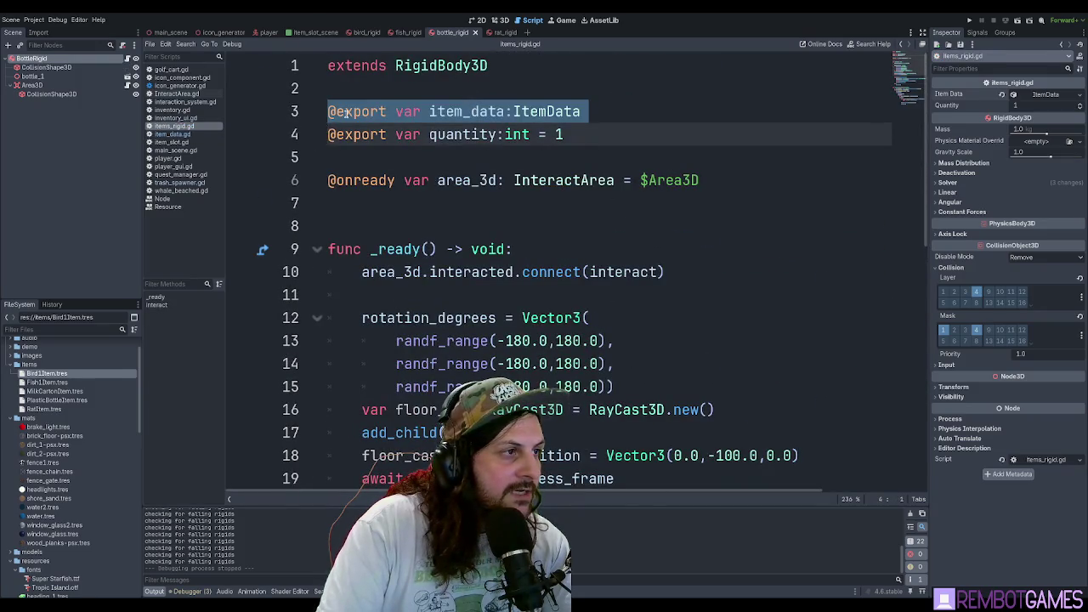
left_click_drag(347, 112, 615, 111)
left_click(615, 111)
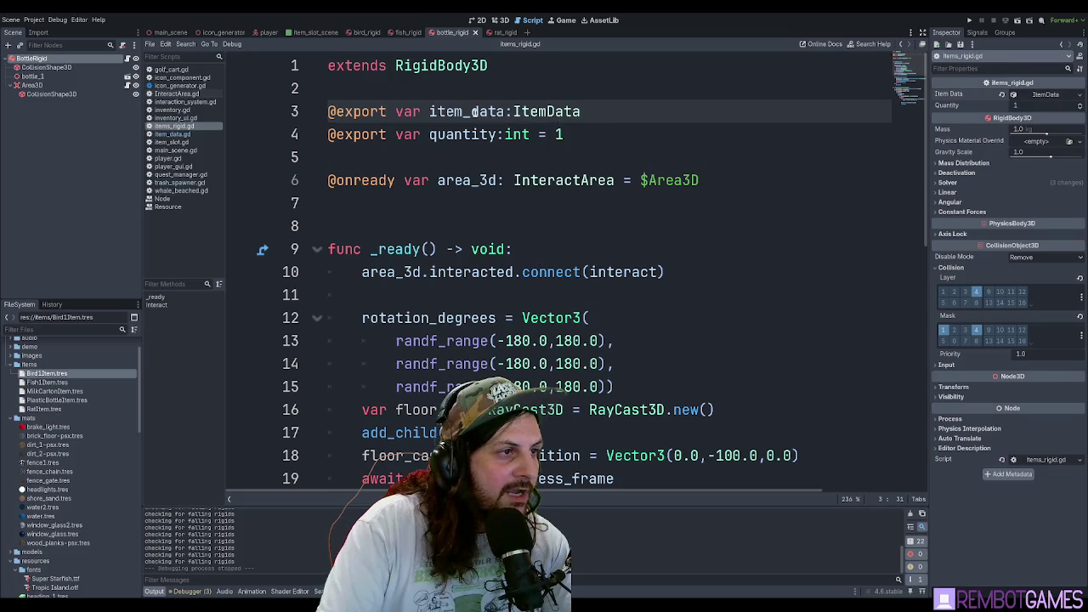
double_click(551, 111)
left_click(608, 111)
- Select the Fish1Item resource, check the $Area3D InteractArea lines, then switch to main_scene
left_click(48, 382)
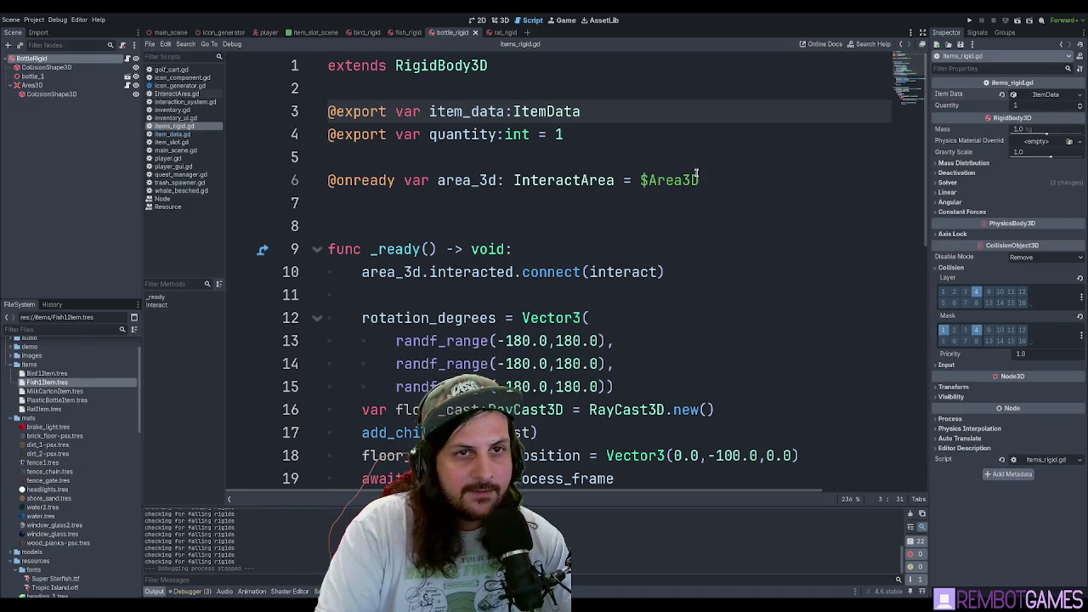
left_click(794, 175)
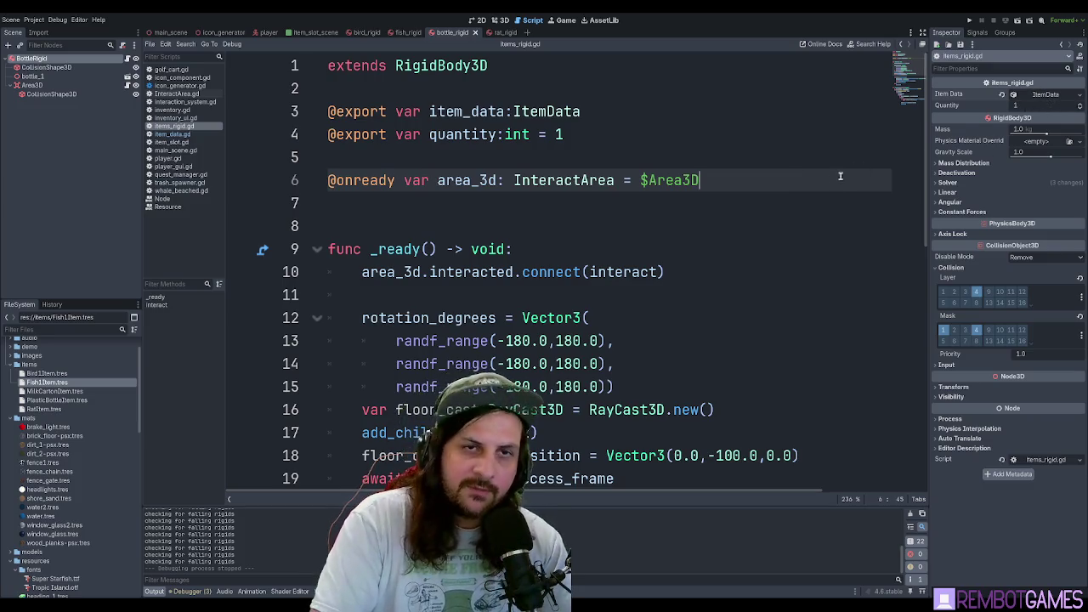
left_click(682, 245)
left_click(531, 179)
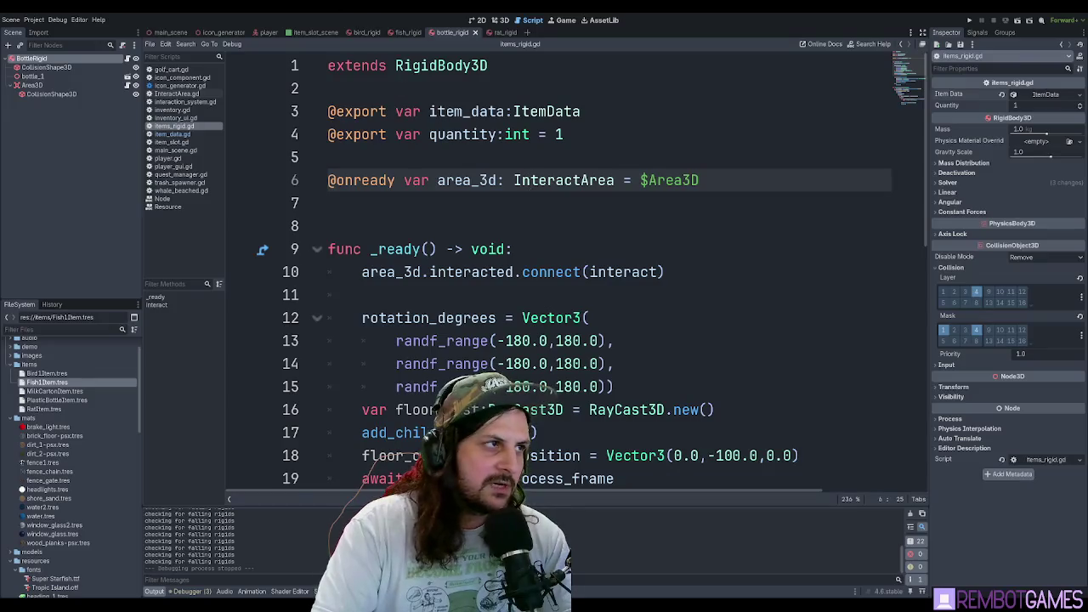
left_click(158, 32)
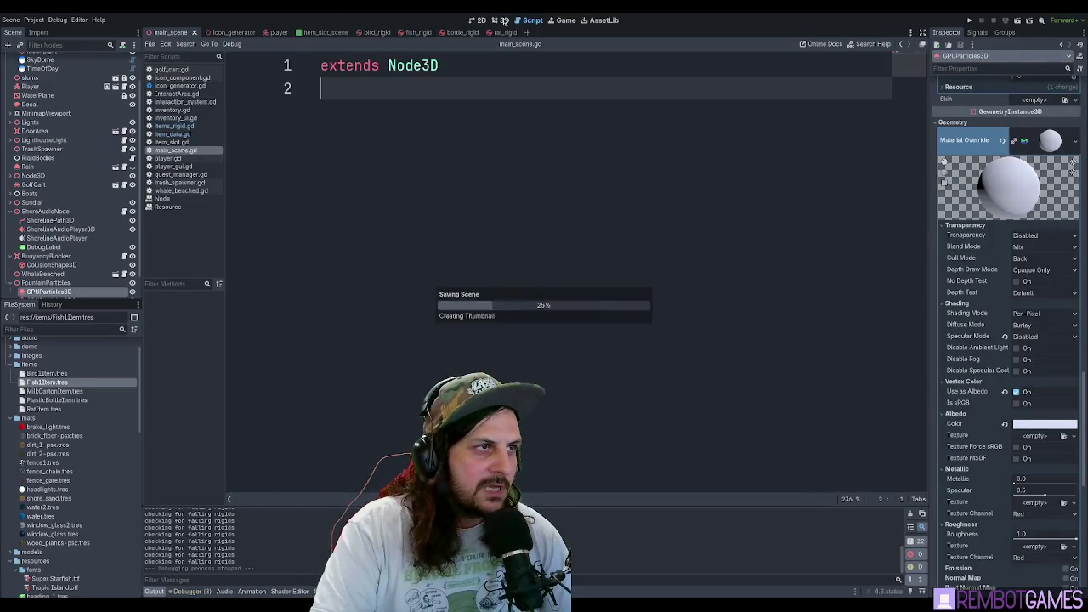
- Show the main scene's island town in the 3D view and deselect GPUParticles3D
left_click(501, 21)
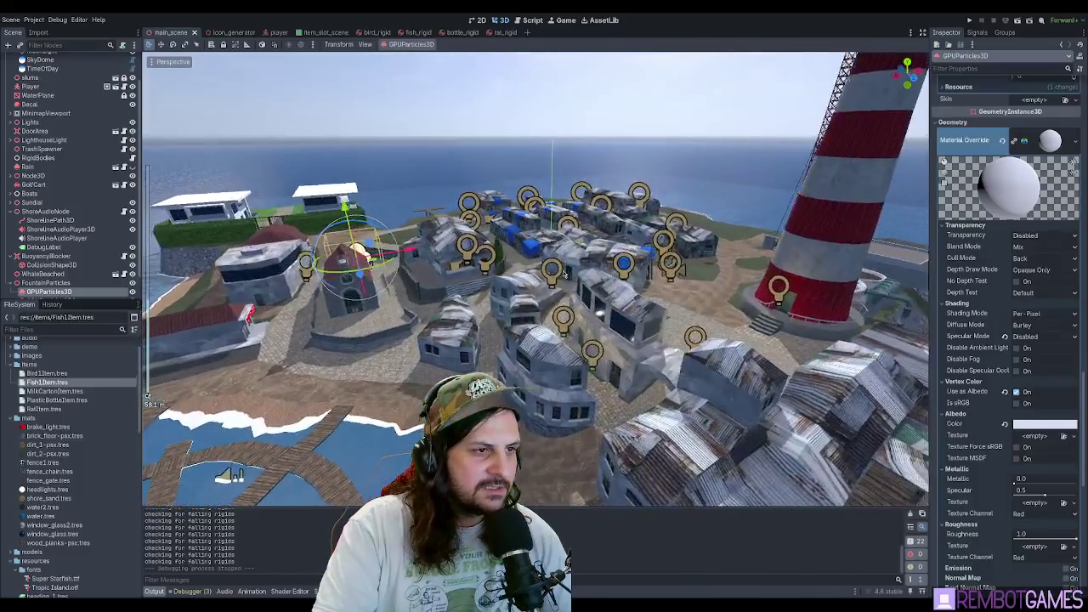
left_click(463, 104)
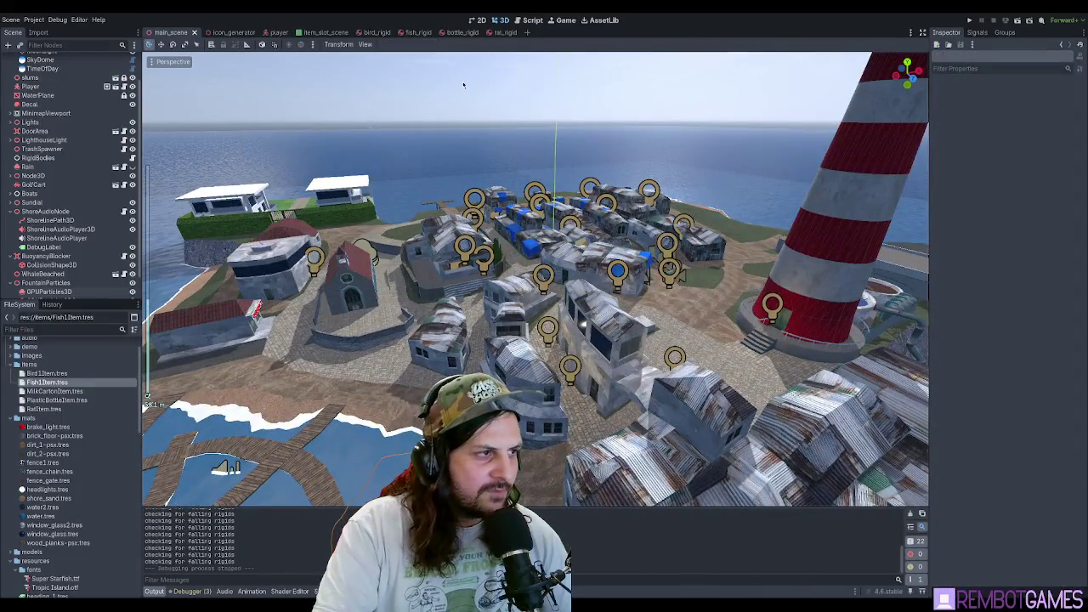
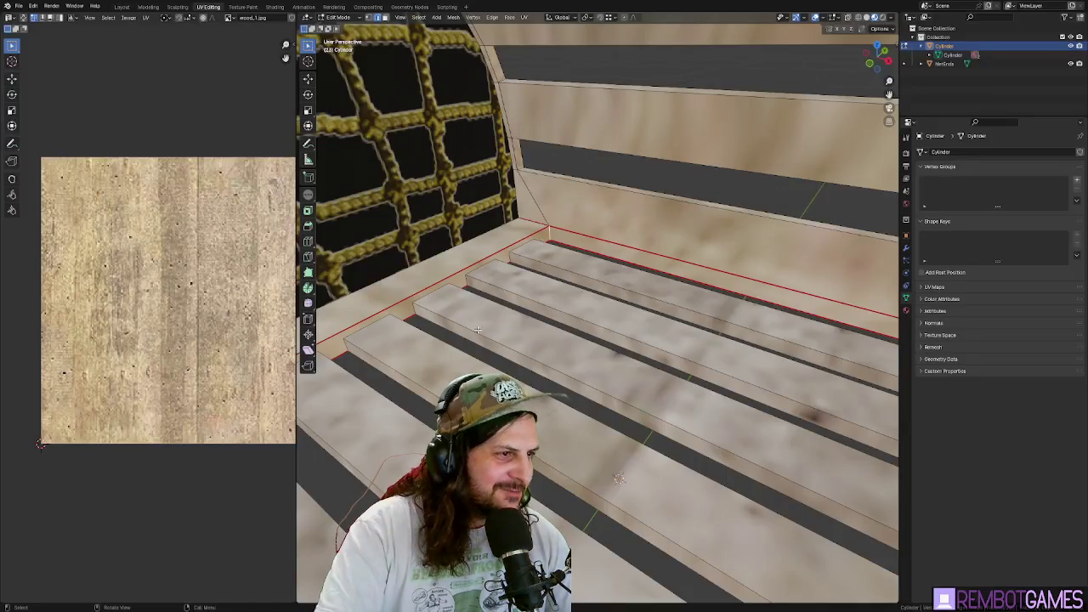
- Orbit the Blender viewport around the crab pot's floor planks
mouse_move(478, 329)
left_mouse_down()
mouse_move(572, 219)
mouse_move(537, 239)
left_mouse_up()
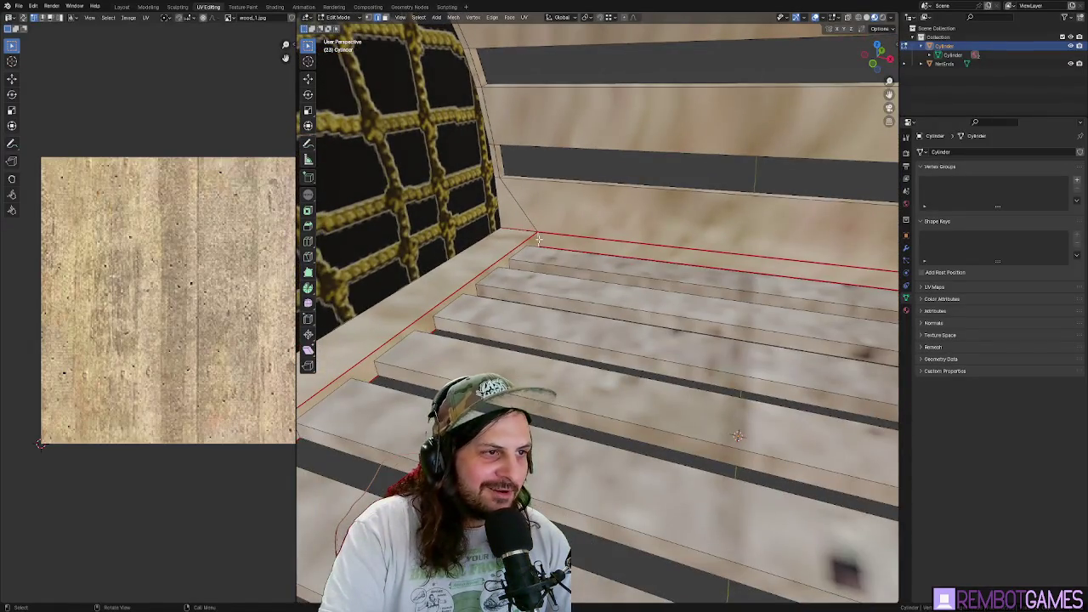
- Mark the selected floor edge as a UV seam
mouse_move(626, 238)
left_mouse_down()
mouse_move(646, 232)
mouse_move(632, 227)
mouse_move(776, 278)
mouse_move(750, 244)
left_mouse_up()
right_click(830, 279)
left_click(806, 276)
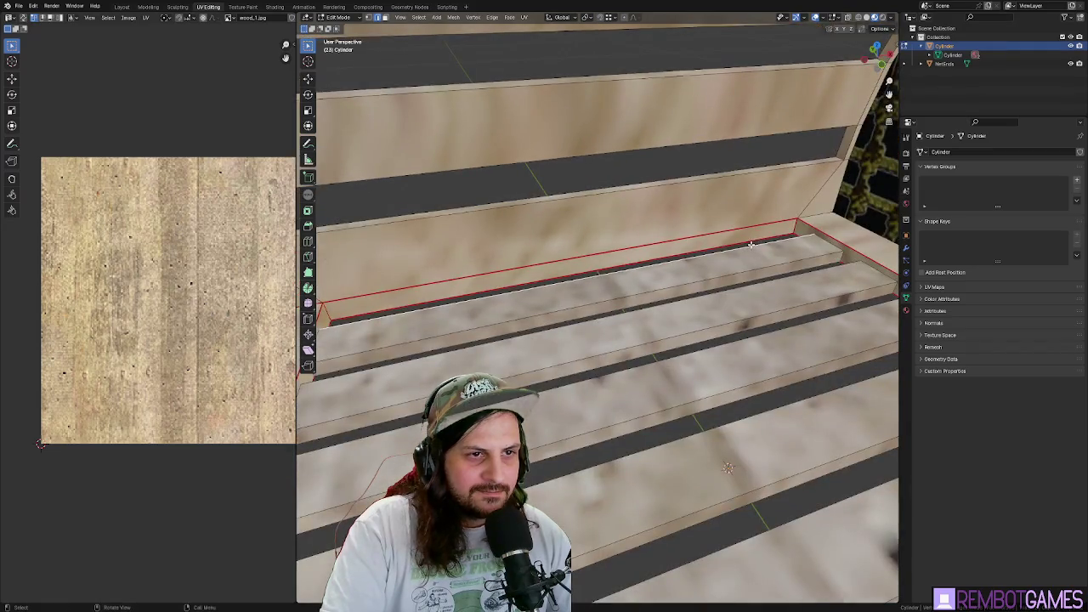
key("g")
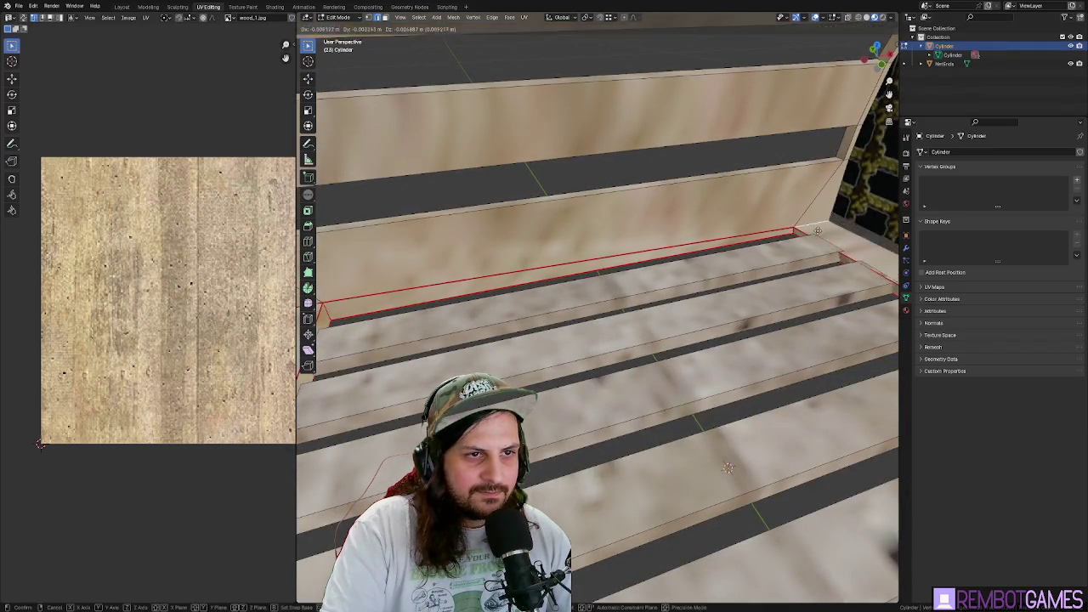
key("Escape")
mouse_move(792, 222)
left_mouse_down()
mouse_move(846, 237)
mouse_move(804, 224)
mouse_move(777, 233)
left_mouse_up()
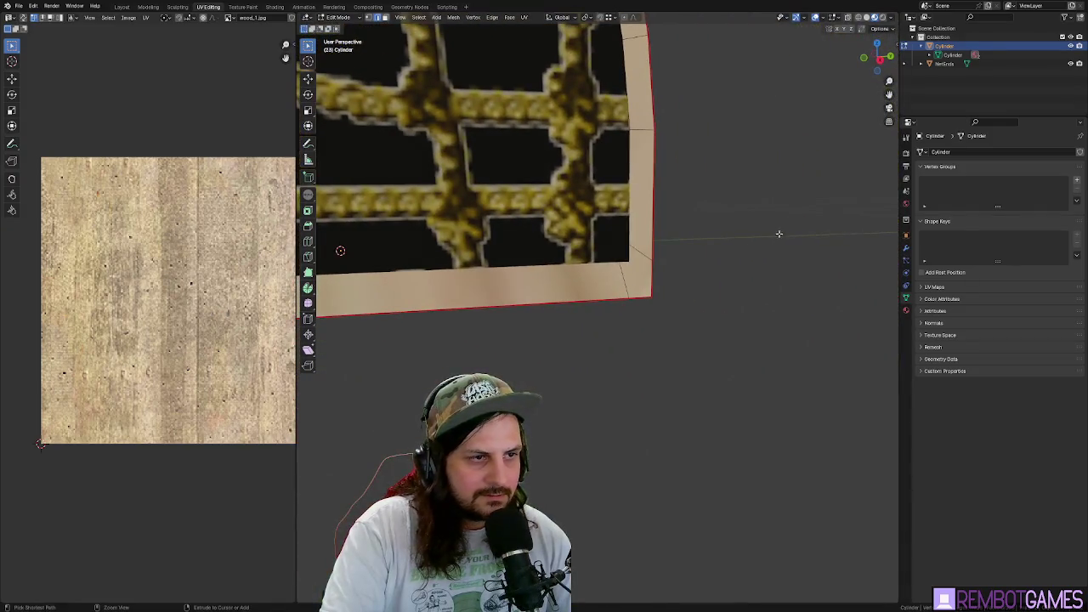
scroll(639, 272, "up", 2)
left_click_drag(639, 272, 980, 104)
scroll(646, 271, "down", 5)
- Hide the NetKnots rope net and mark the arch's selected edges as sharp and as UV seams
left_click(1070, 64)
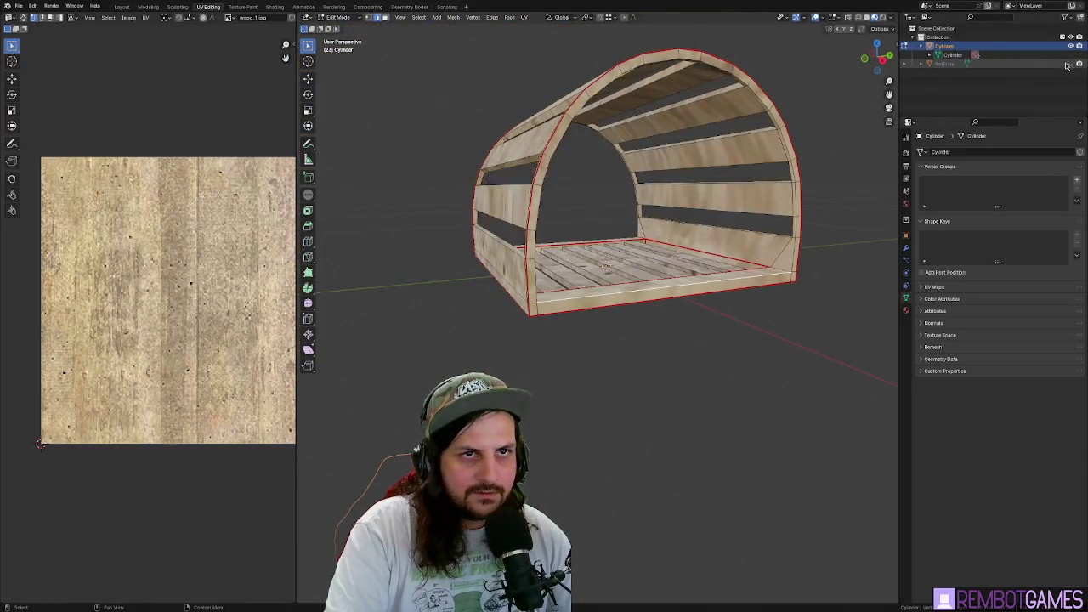
left_click_drag(646, 408, 696, 396)
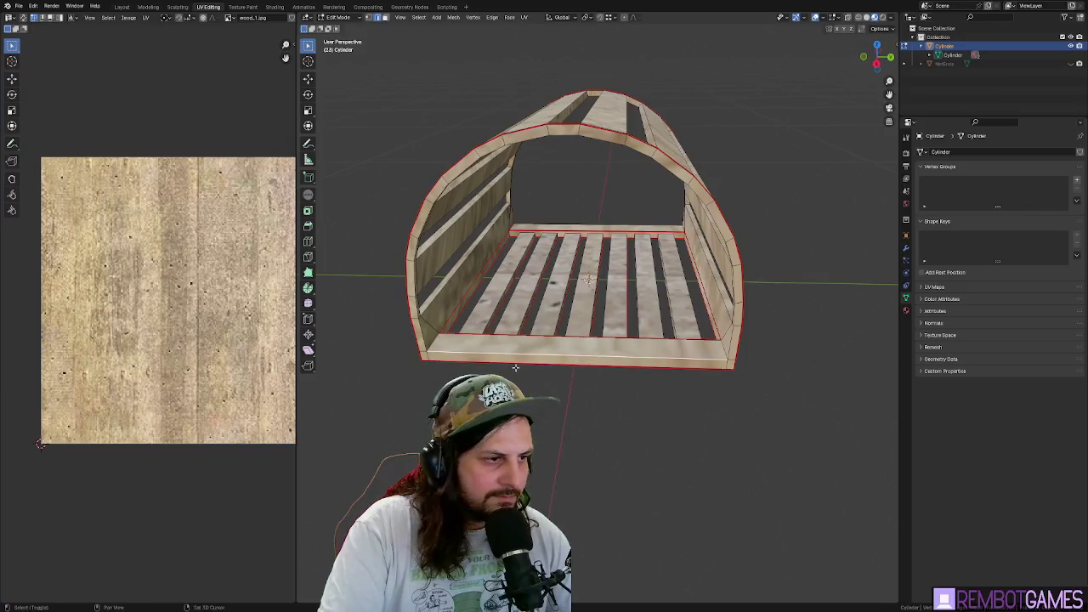
scroll(478, 361, "up", 2)
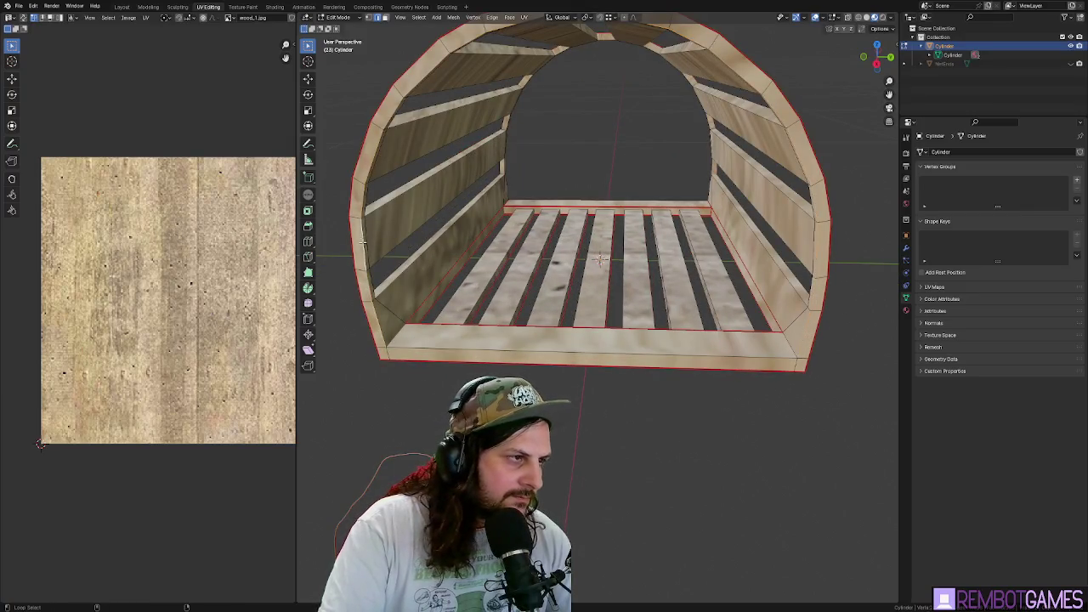
scroll(487, 243, "down", 2)
left_click_drag(660, 217, 695, 297)
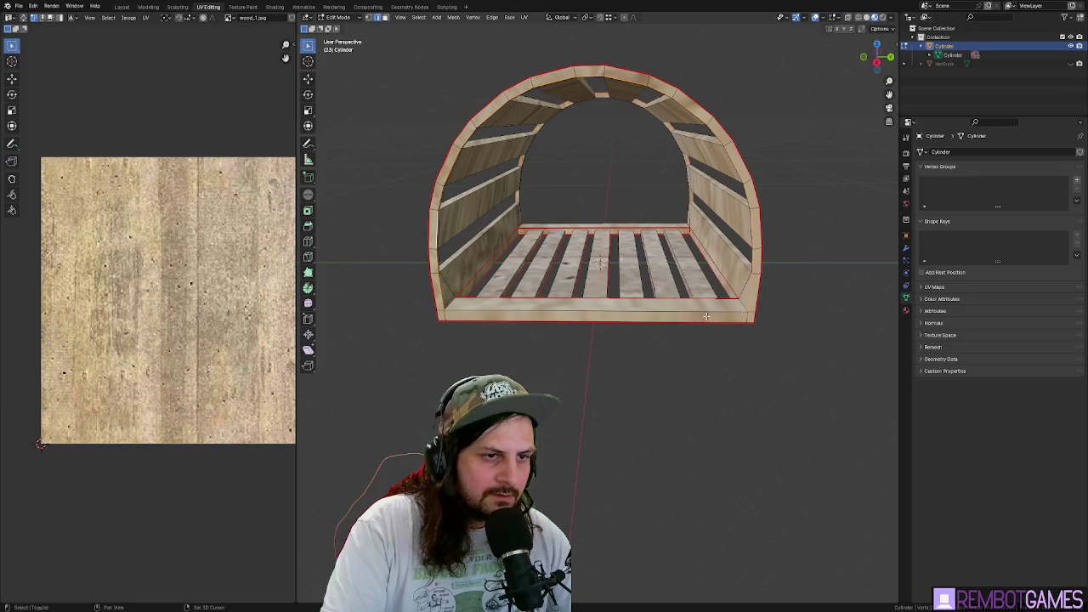
right_click(681, 335)
left_click(680, 335)
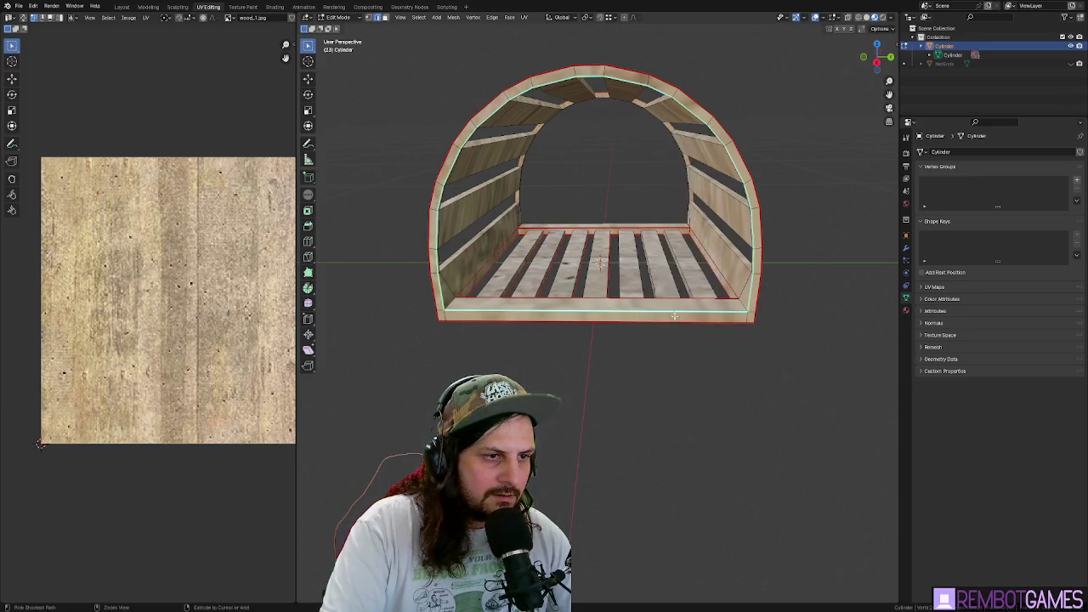
right_click(668, 306)
left_click(667, 285)
scroll(535, 317, "up", 2)
mouse_move(536, 317)
left_mouse_down()
mouse_move(411, 284)
mouse_move(382, 259)
left_mouse_up()
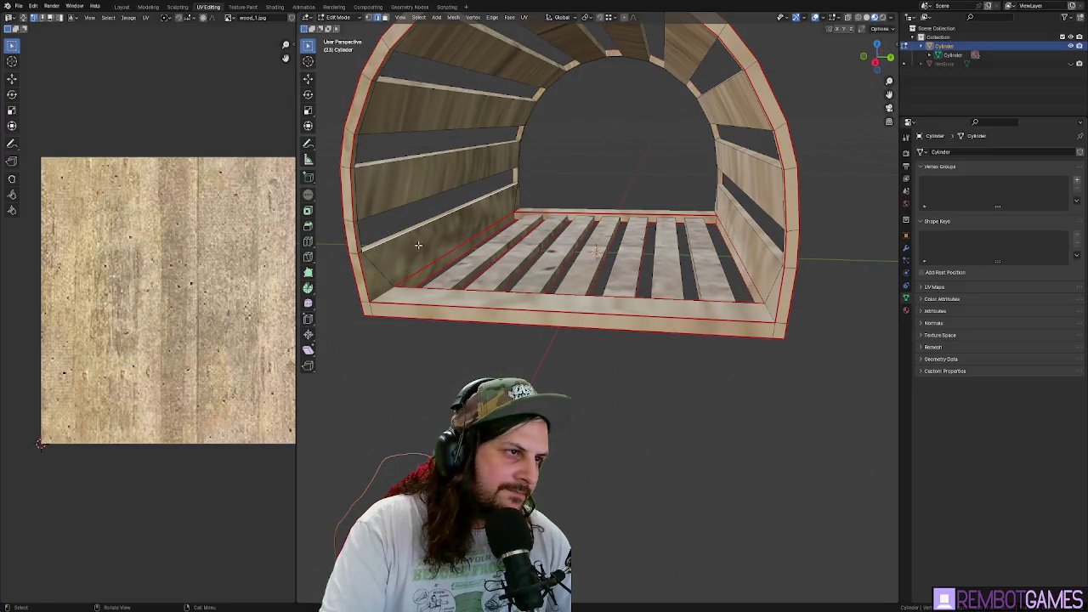
- Select edge loops along the left wall plank and inspect the arch from both sides
left_click(436, 195, "alt")
left_click_drag(495, 180, 464, 177)
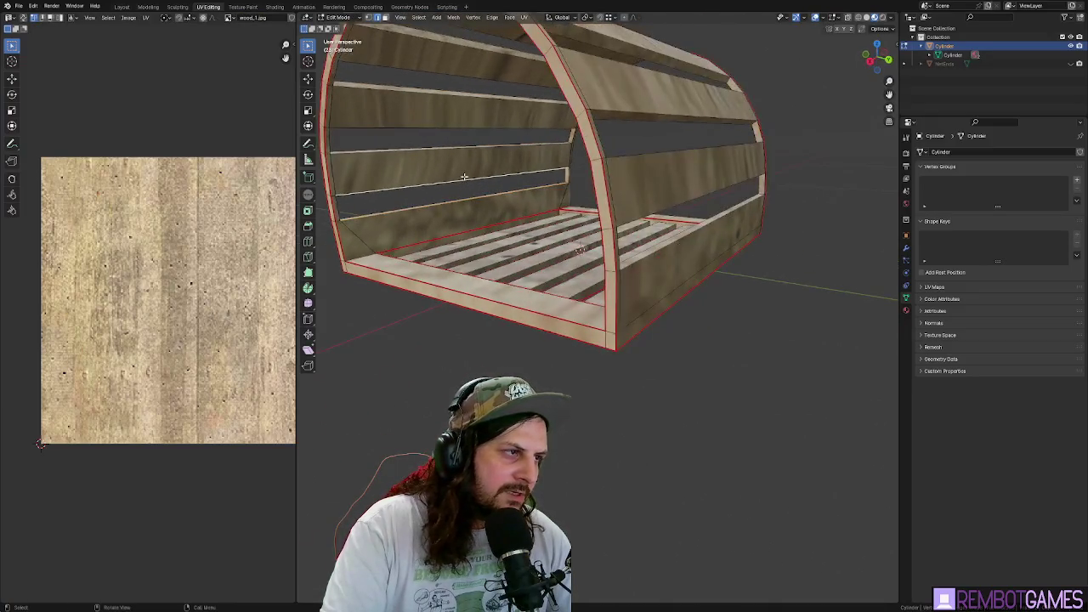
left_click(333, 172, "alt")
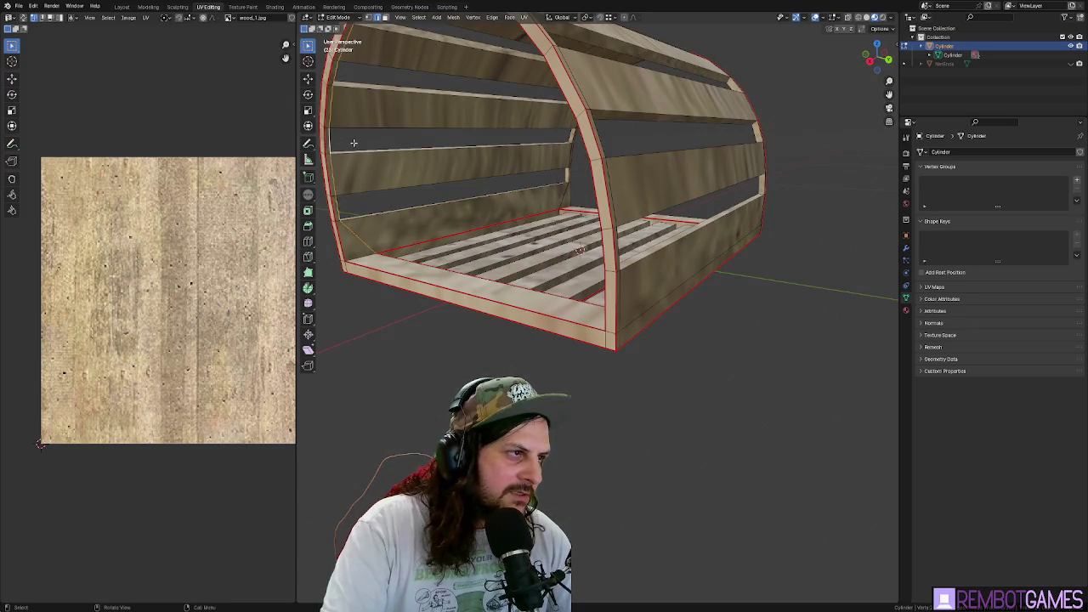
left_click_drag(351, 142, 413, 148)
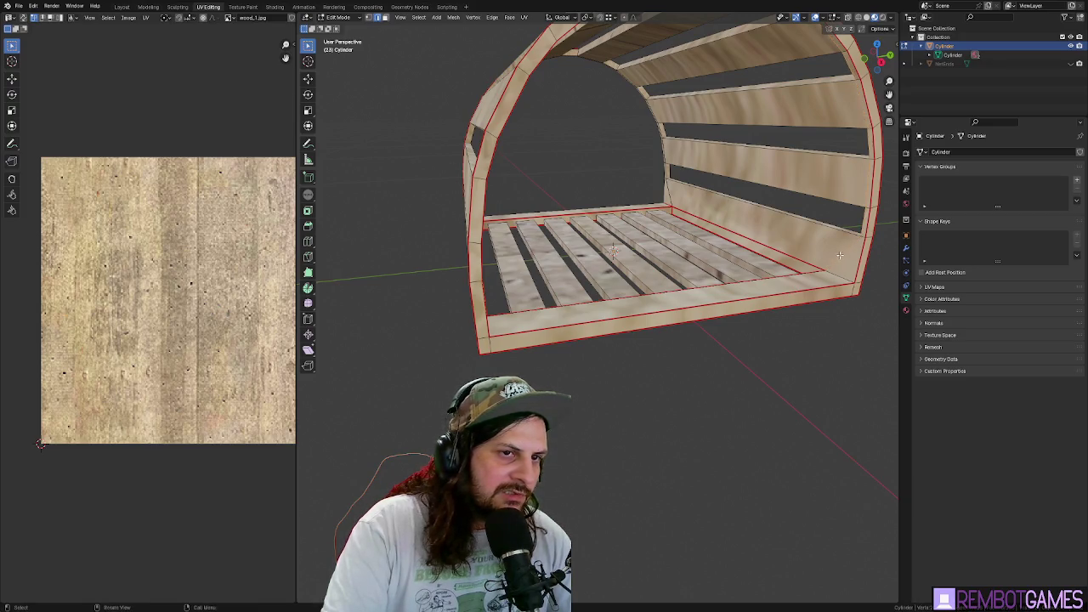
left_click_drag(680, 255, 783, 257)
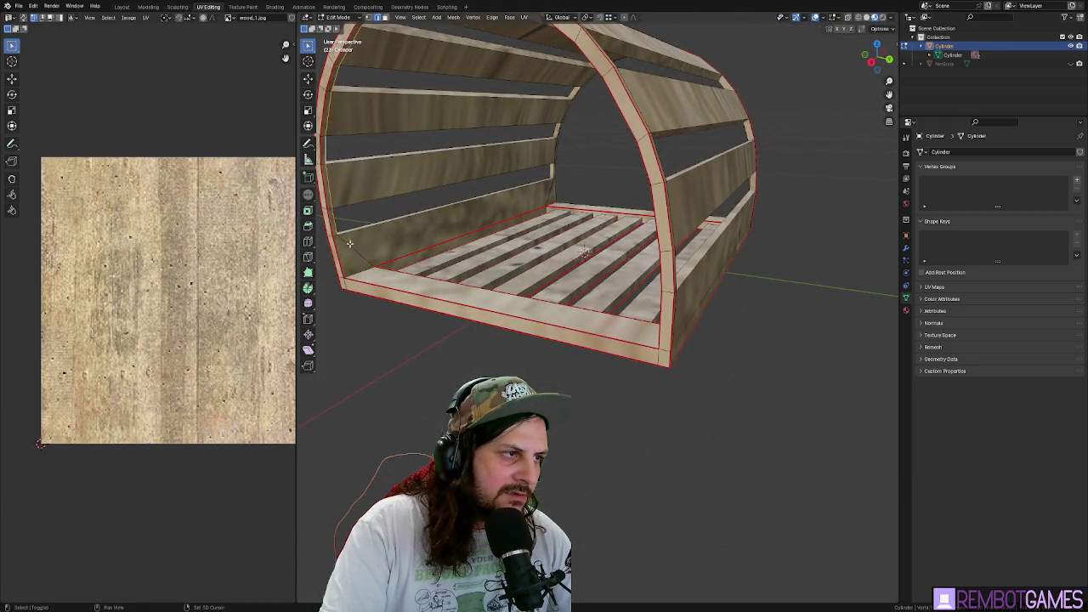
left_click_drag(354, 230, 374, 242)
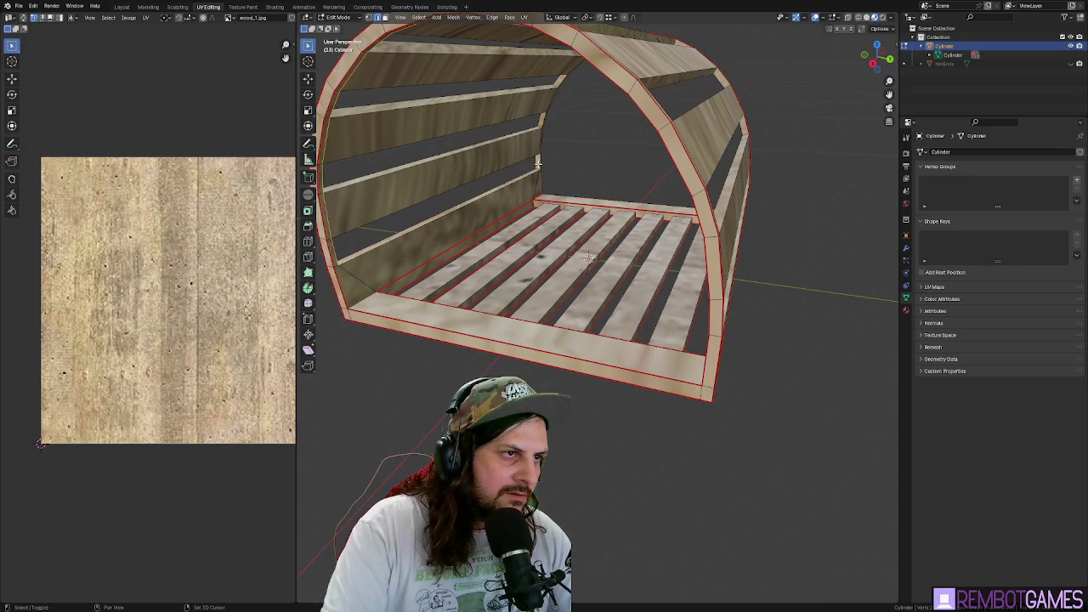
mouse_move(541, 123)
left_mouse_down()
mouse_move(518, 187)
mouse_move(691, 202)
left_mouse_up()
- Mark the last selected arch edges as UV seams
right_click(690, 192)
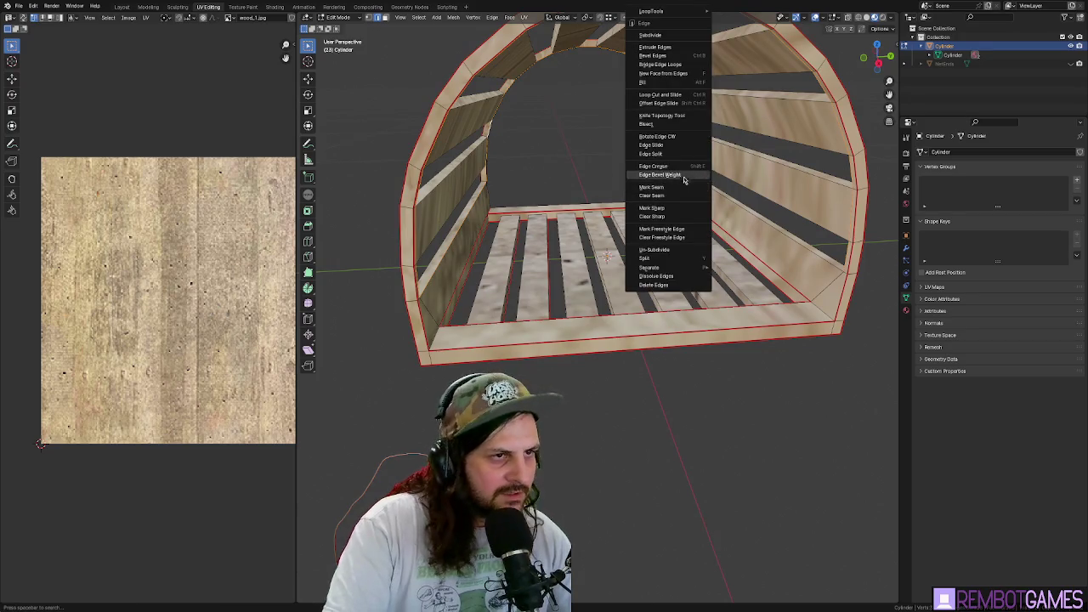
left_click(681, 192)
mouse_move(587, 195)
left_mouse_down()
mouse_move(539, 199)
mouse_move(563, 195)
mouse_move(534, 189)
left_mouse_up()
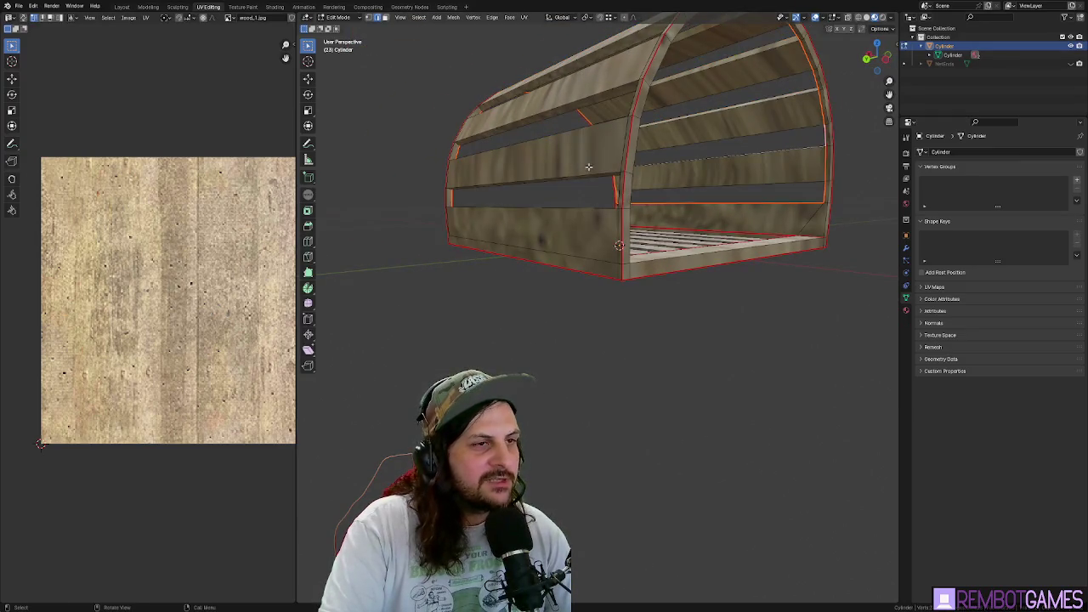
left_click_drag(588, 167, 621, 191)
left_click(622, 191)
key("g")
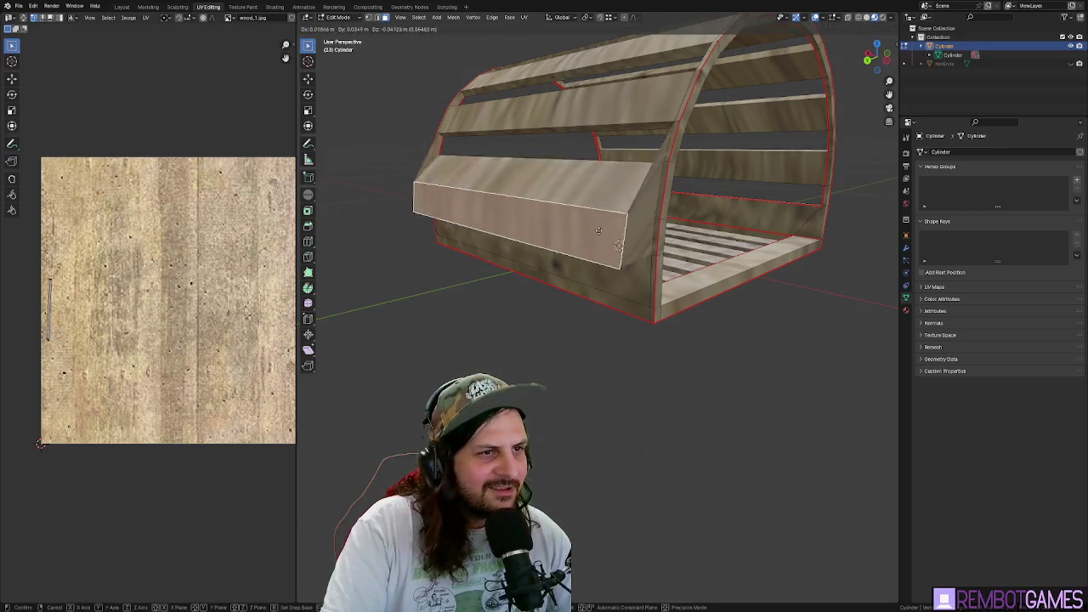
right_click(598, 230)
mouse_move(599, 231)
left_mouse_down()
mouse_move(643, 192)
mouse_move(640, 107)
left_mouse_up()
- Select the whole arch mesh, unwrap it along the seams, and return to Object Mode
key("a")
key("u")
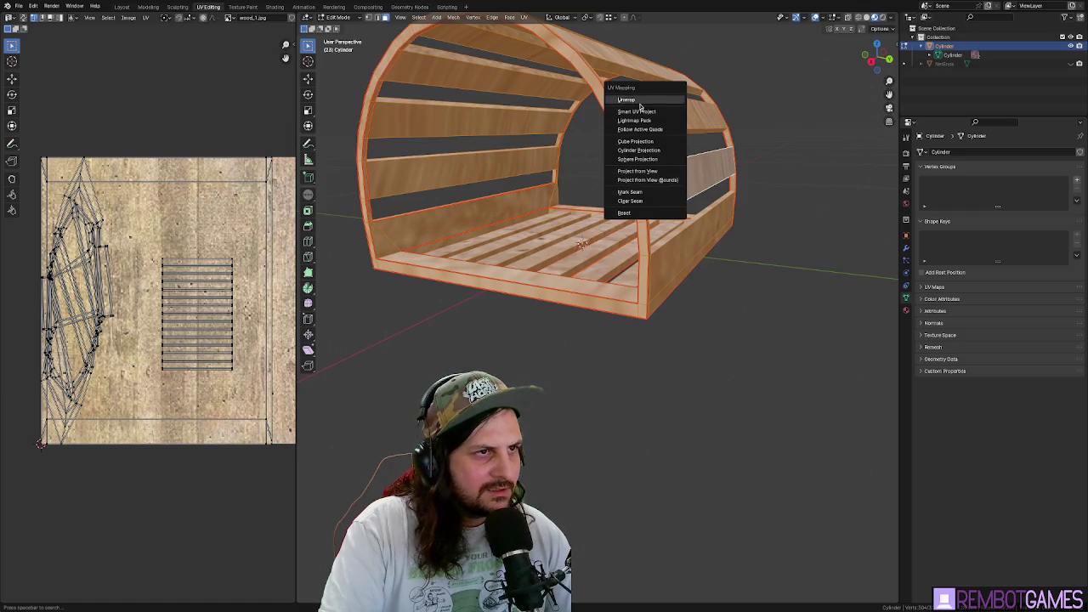
left_click(639, 103)
mouse_move(544, 272)
left_mouse_down()
mouse_move(522, 305)
mouse_move(483, 245)
left_mouse_up()
key("Tab")
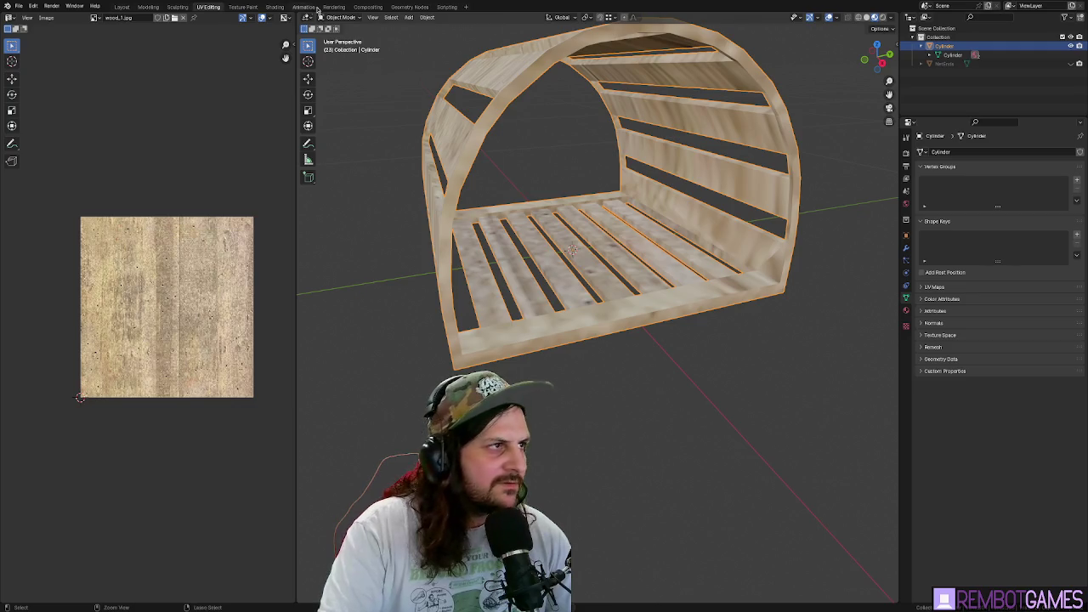
left_click(270, 7)
- Set the wood Image Texture node's interpolation to Closest
scroll(752, 460, "down", 1)
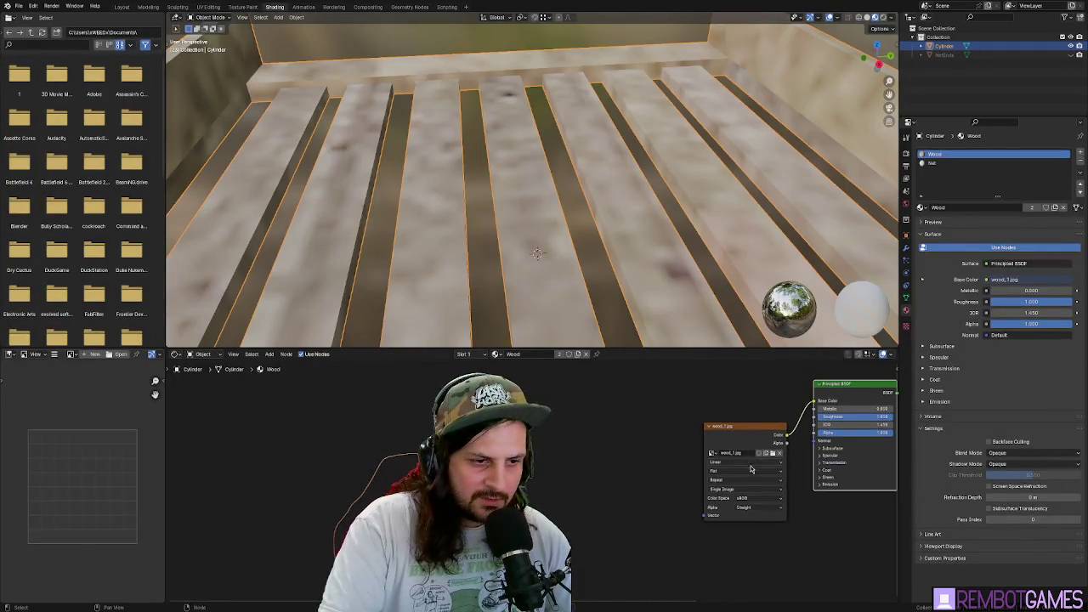
left_click(741, 464)
left_click(739, 476)
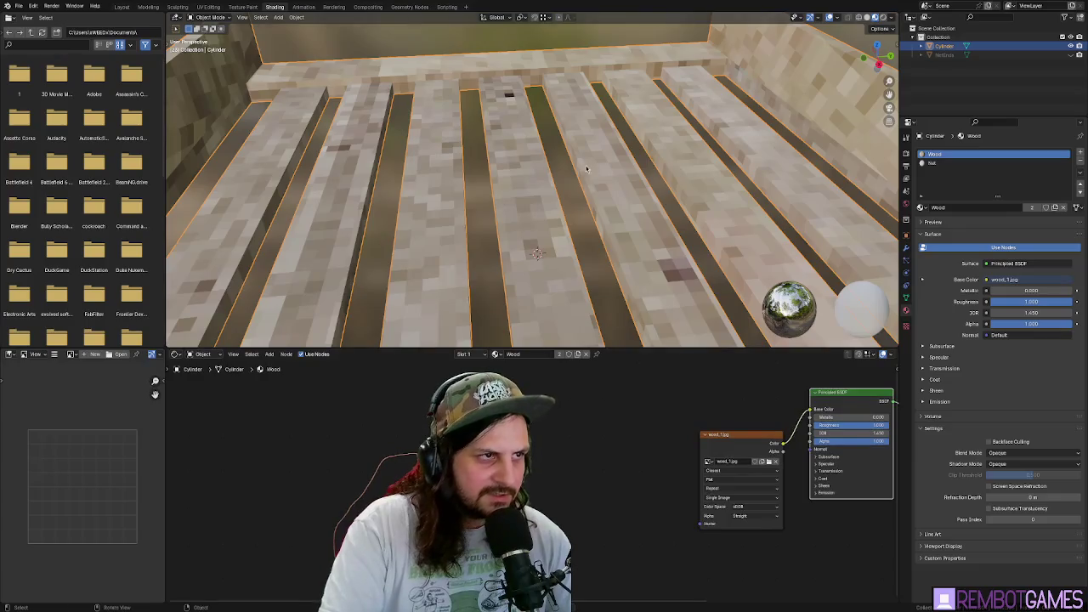
mouse_move(537, 254)
left_mouse_down()
mouse_move(587, 217)
mouse_move(503, 136)
left_mouse_up()
scroll(548, 242, "down", 5)
scroll(600, 212, "up", 5)
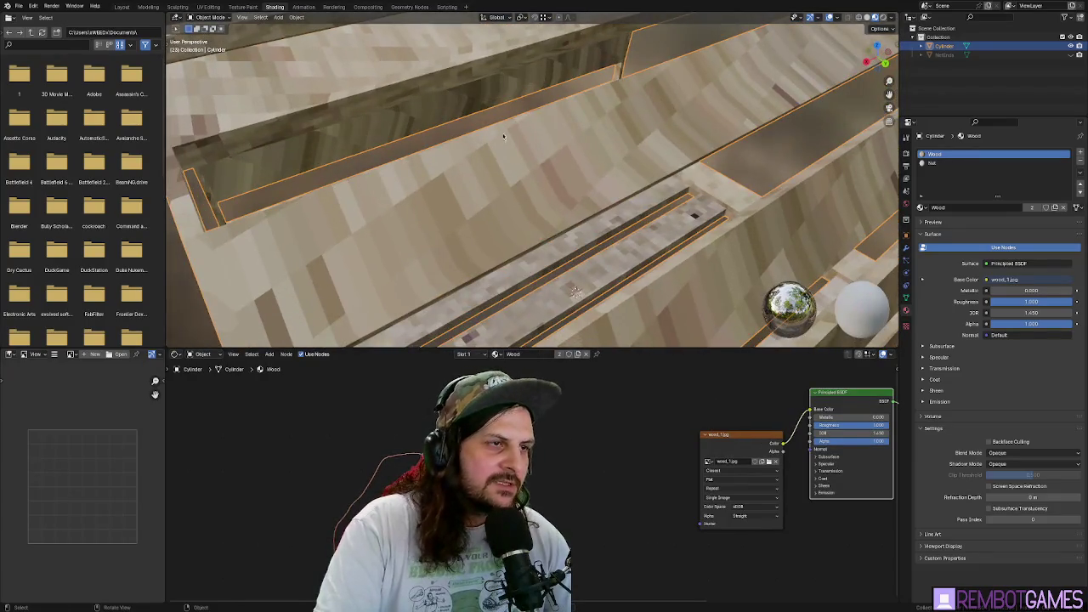
- Return through the Layout workspace to UV Editing
left_click(124, 7)
left_click_drag(281, 136, 328, 167)
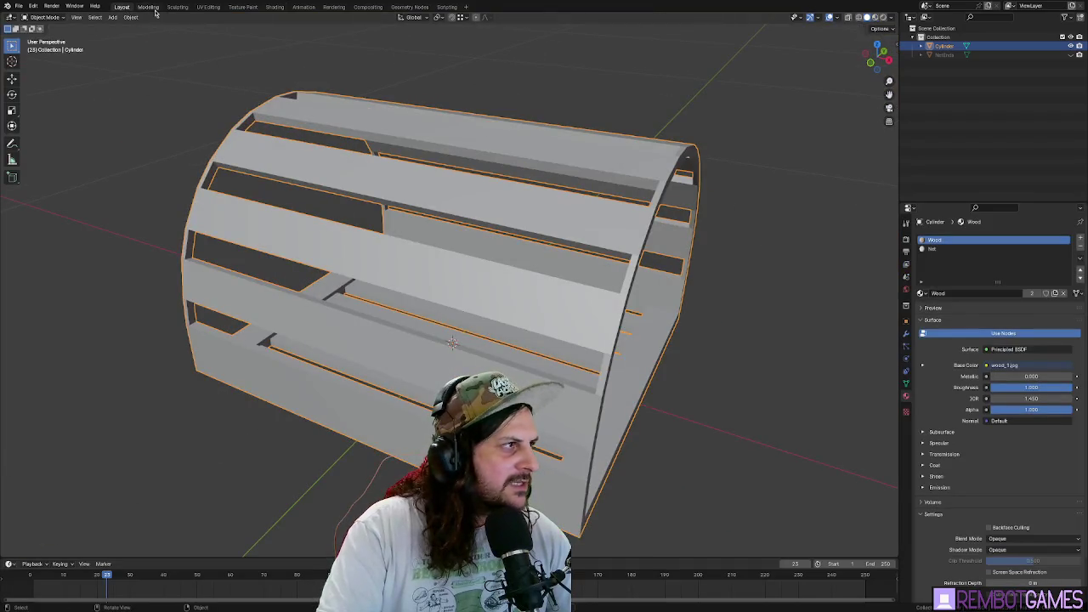
left_click(213, 8)
mouse_move(544, 255)
left_mouse_down()
mouse_move(565, 248)
mouse_move(476, 255)
left_mouse_up()
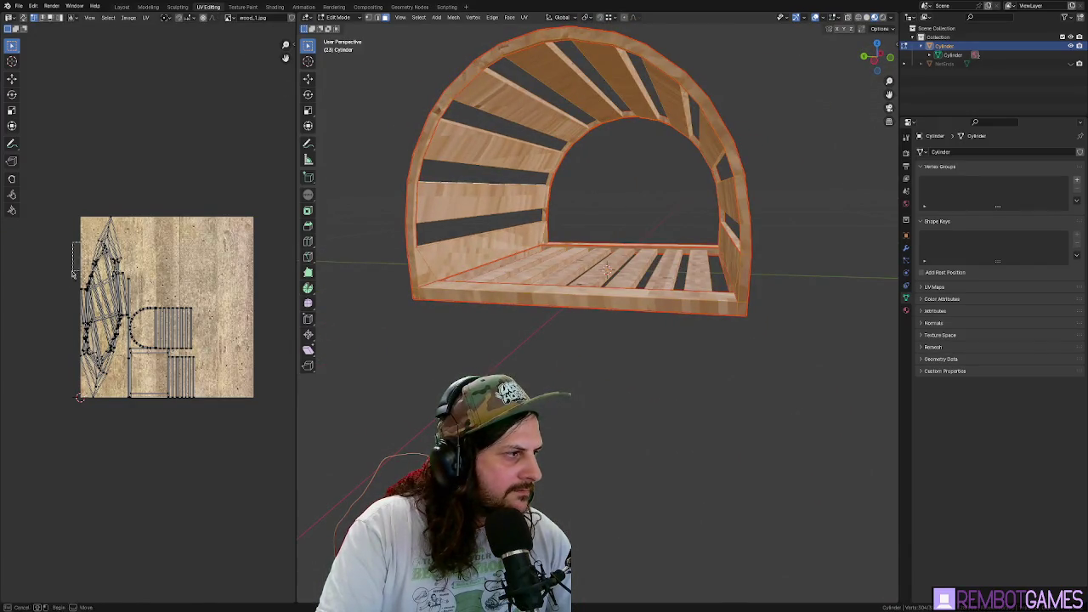
- Turn on UV sync selection, box-select a group of UV islands, and check the texture
left_click(109, 259)
left_click_drag(595, 221, 553, 223)
left_click(23, 19)
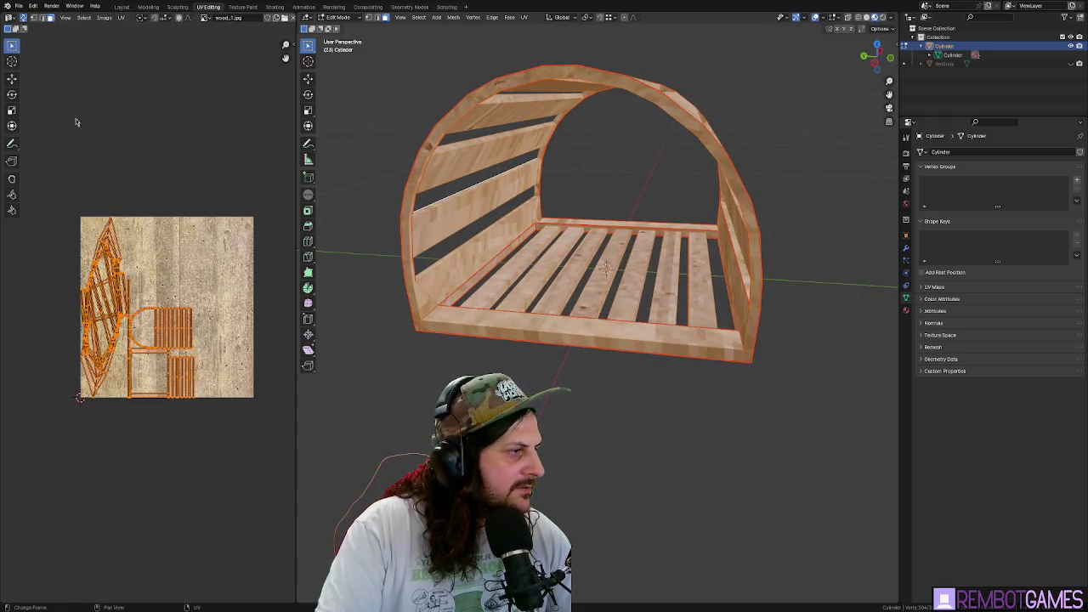
left_click(76, 119)
left_click_drag(83, 229, 66, 270)
mouse_move(562, 193)
left_mouse_down()
mouse_move(648, 96)
mouse_move(792, 158)
left_mouse_up()
key("Tab")
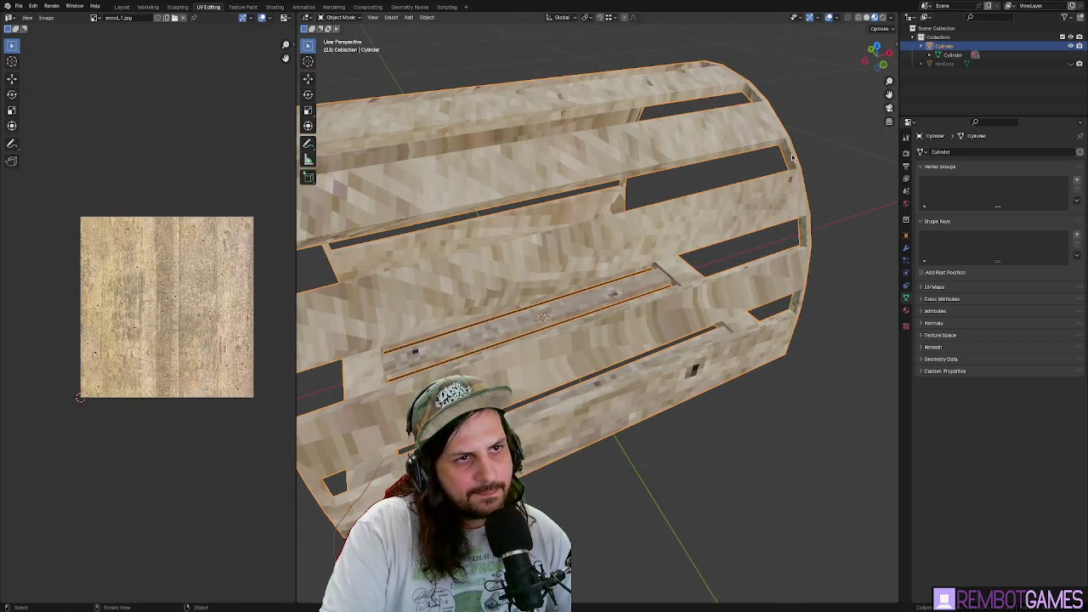
key("Tab")
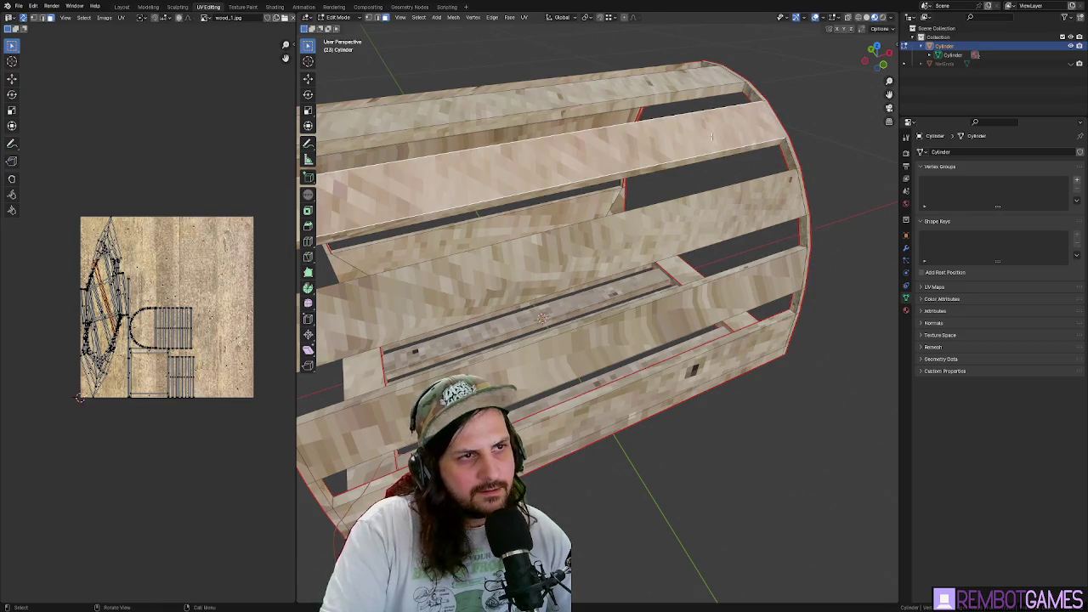
- Select the whole frame in edge mode and mark its edges as seams
key("a")
right_click(720, 134)
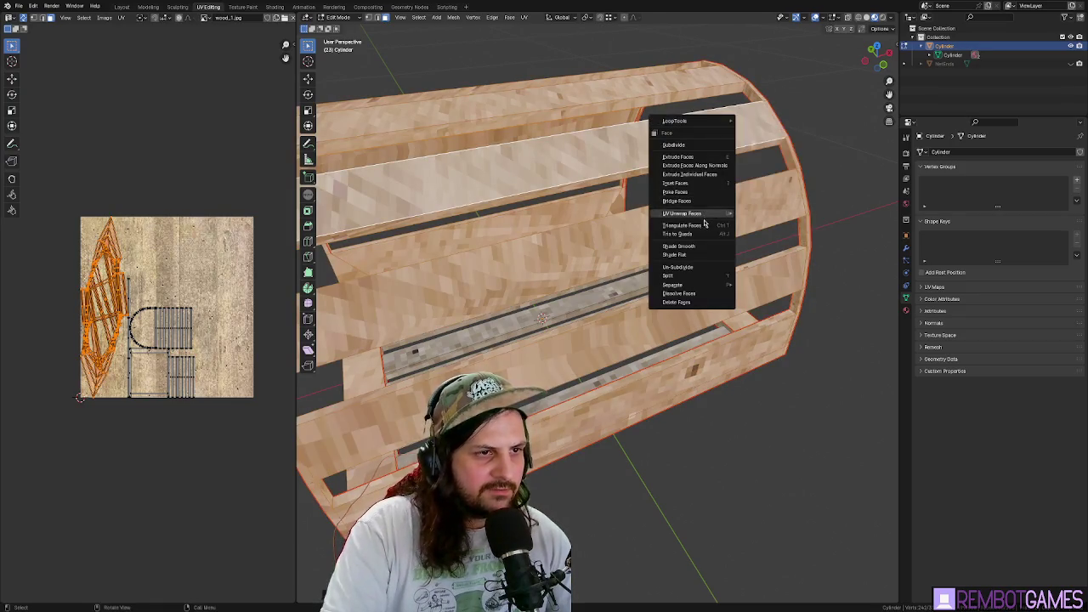
key("Escape")
key("2")
right_click(578, 128)
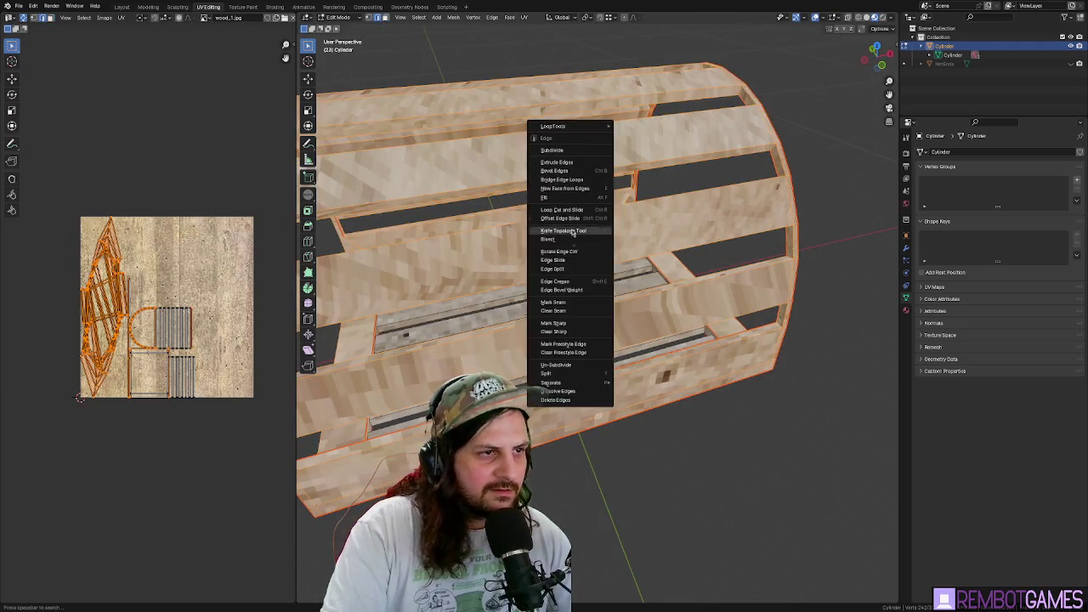
left_click(576, 302)
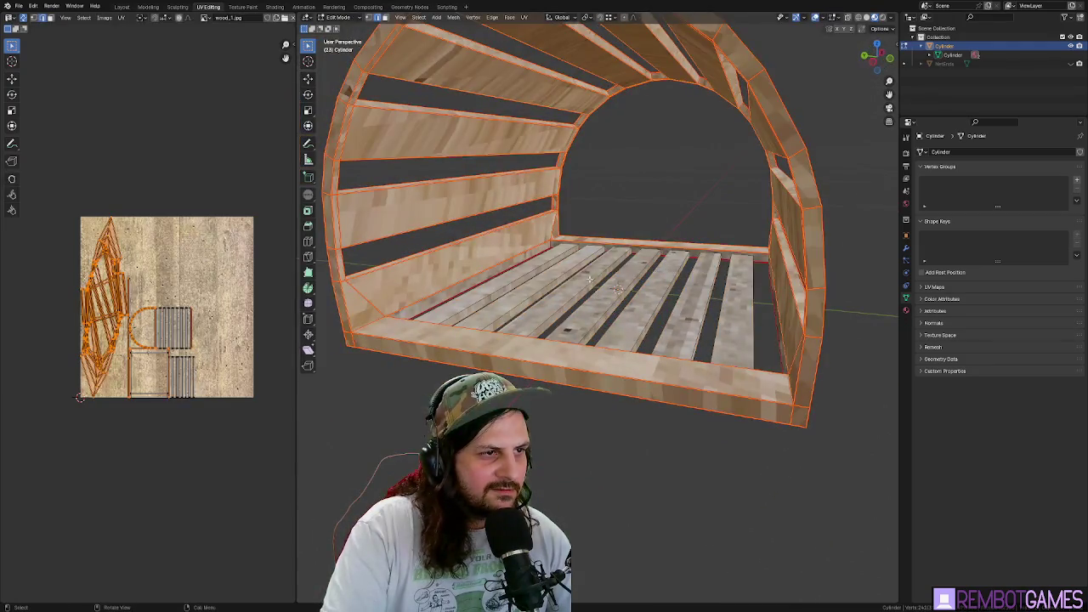
- Select the entire frame, unwrap it into UV islands, and return to Object Mode
key("alt+a")
left_click_drag(643, 194, 655, 192)
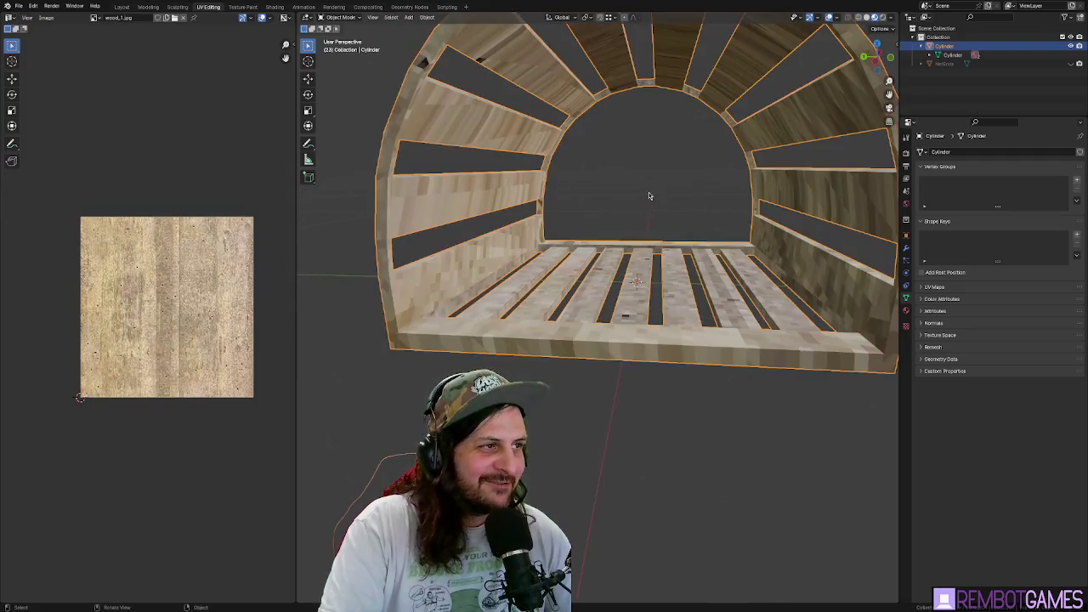
key("a")
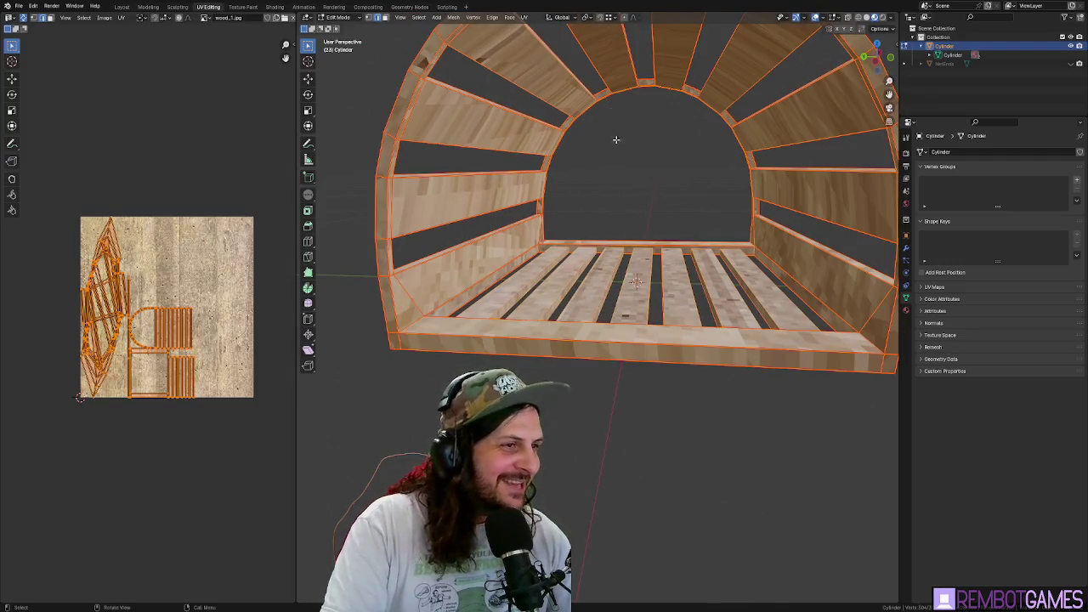
key("u")
left_click(609, 158)
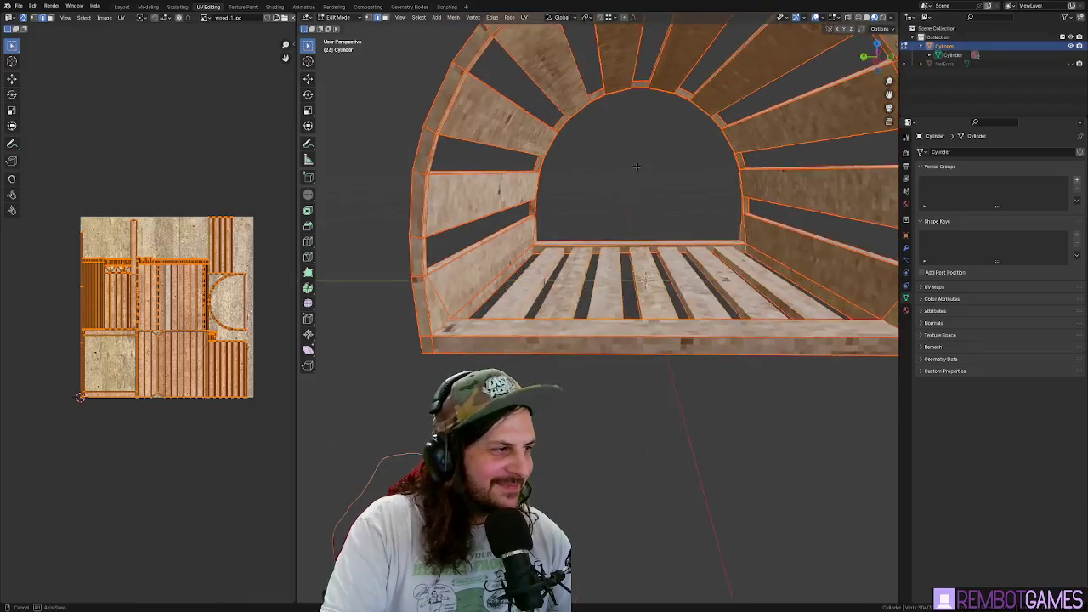
key("Tab")
mouse_move(627, 177)
left_mouse_down()
mouse_move(582, 194)
mouse_move(596, 204)
left_mouse_up()
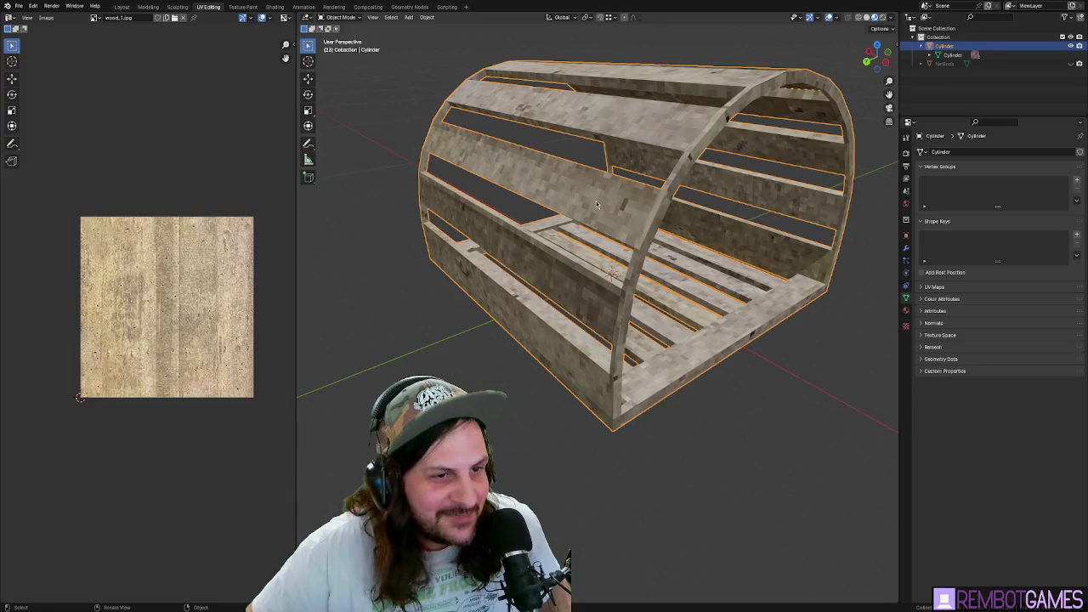
mouse_move(759, 228)
left_mouse_down()
mouse_move(705, 242)
mouse_move(675, 226)
mouse_move(744, 247)
mouse_move(727, 186)
mouse_move(692, 195)
mouse_move(756, 253)
left_mouse_up()
- Mark the chosen floor-frame slat edges as UV seams
scroll(745, 247, "up", 5)
key("Tab")
key("alt+a")
mouse_move(685, 245)
left_mouse_down()
mouse_move(675, 231)
mouse_move(523, 211)
mouse_move(426, 170)
left_mouse_up()
right_click(669, 204)
left_click(651, 206)
right_click(409, 166)
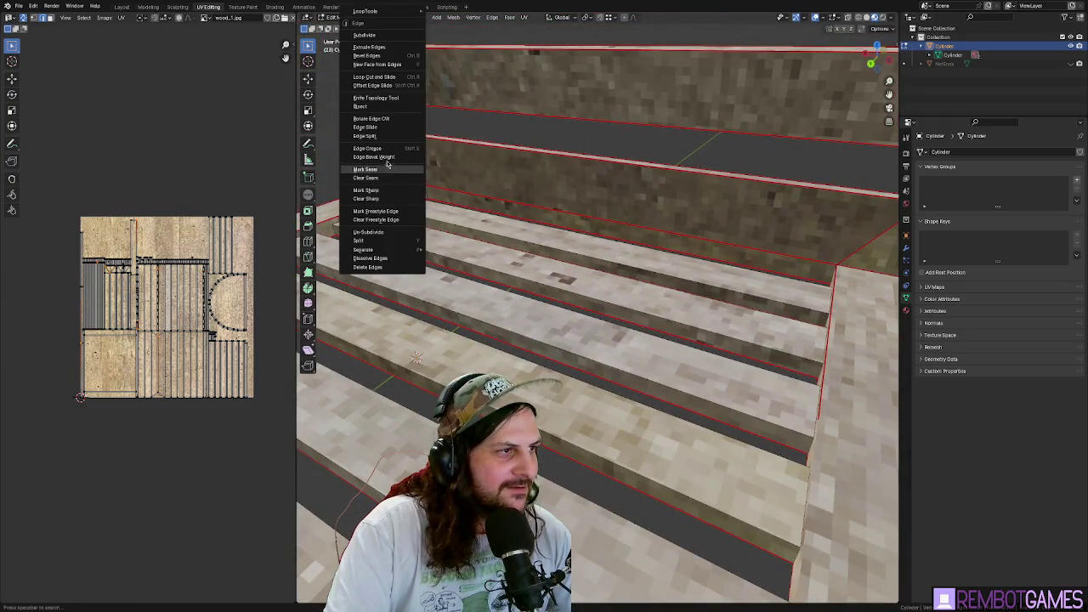
left_click(391, 190)
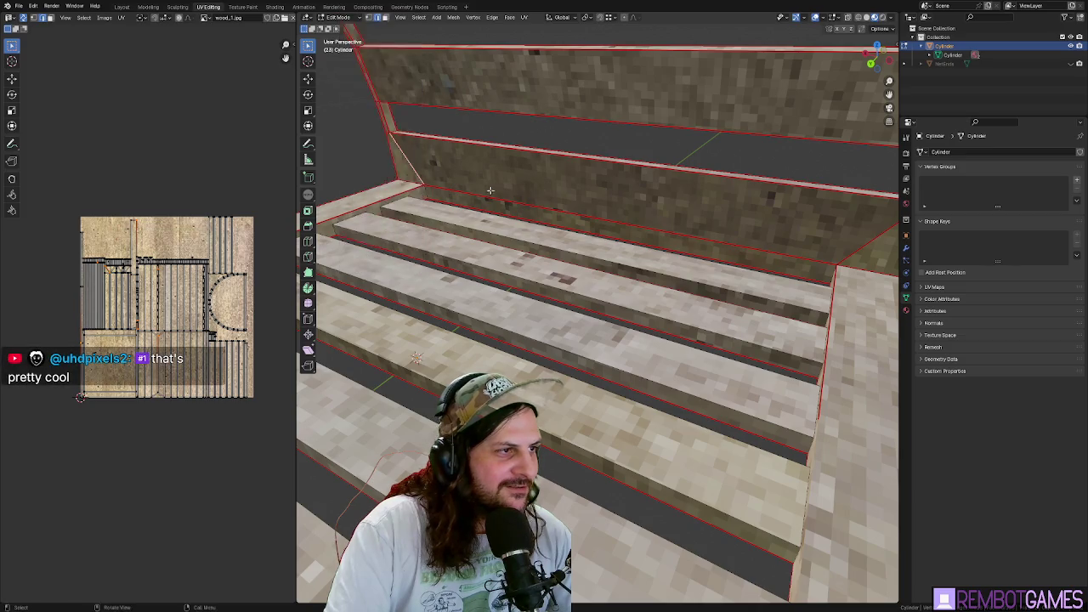
mouse_move(391, 190)
left_mouse_down()
mouse_move(626, 229)
mouse_move(695, 211)
left_mouse_up()
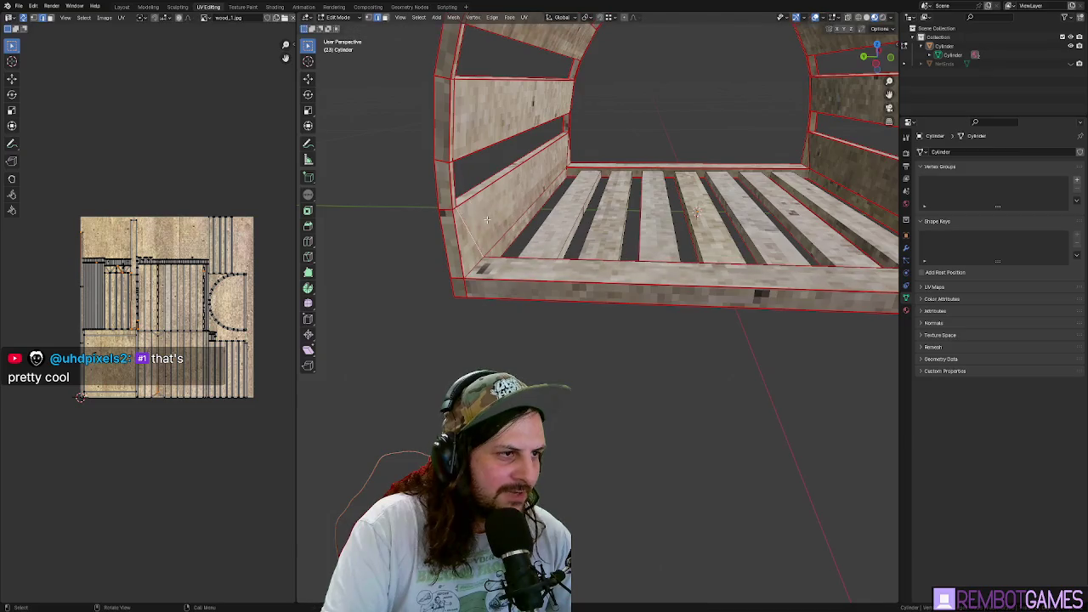
right_click(483, 218)
left_click_drag(483, 217, 553, 207)
scroll(554, 206, "up", 8)
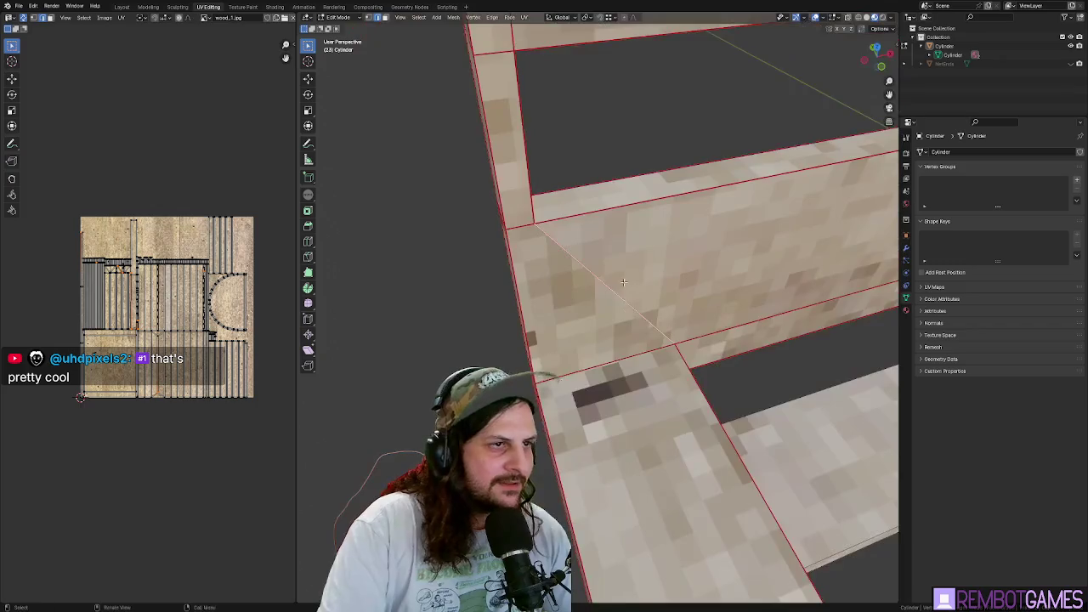
- Delete the stray edge on the wall face
left_click(486, 114)
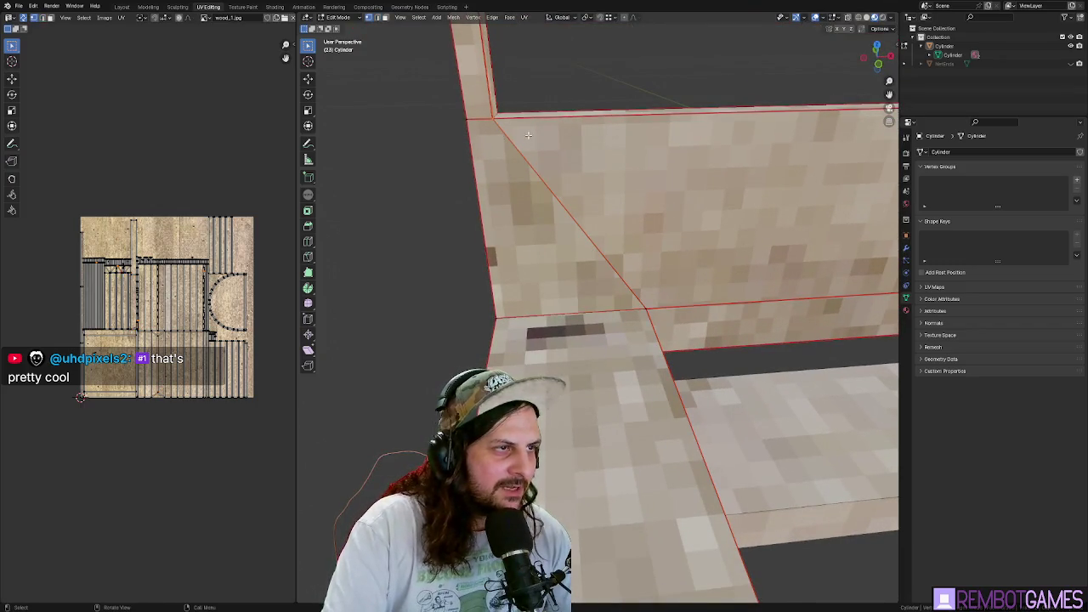
mouse_move(487, 120)
left_mouse_down()
mouse_move(571, 196)
mouse_move(504, 157)
mouse_move(529, 184)
left_mouse_up()
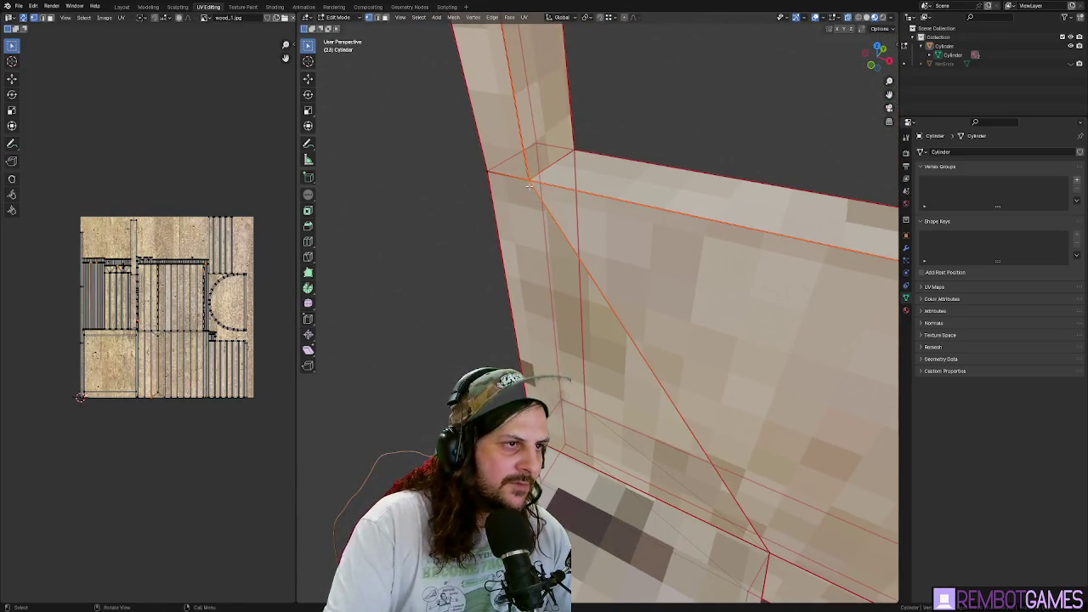
mouse_move(587, 161)
left_mouse_down()
mouse_move(702, 491)
mouse_move(719, 500)
left_mouse_up()
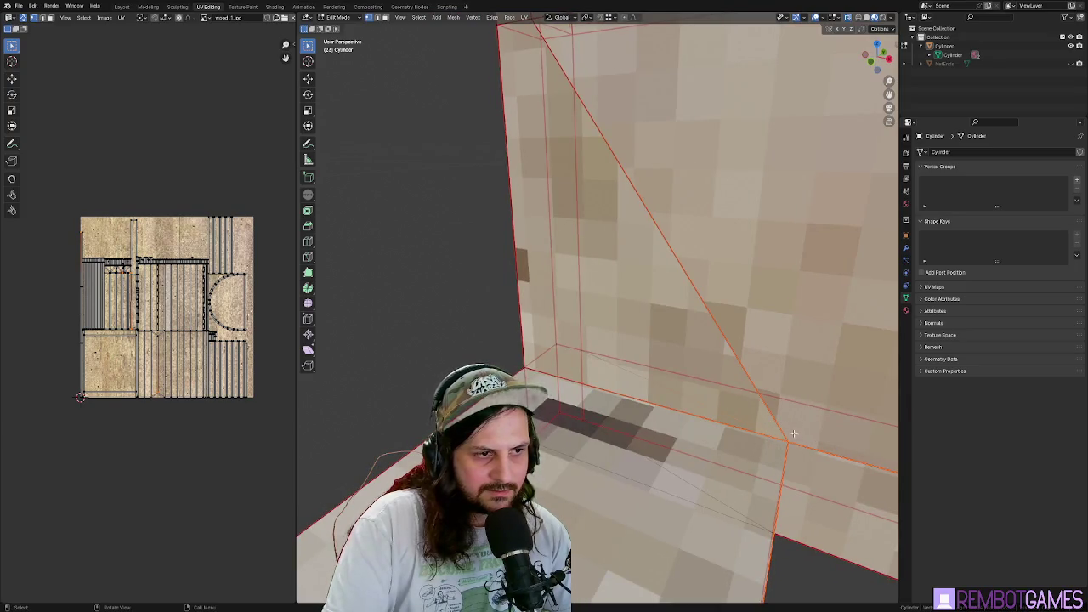
mouse_move(792, 434)
left_mouse_down()
mouse_move(748, 418)
mouse_move(711, 424)
left_mouse_up()
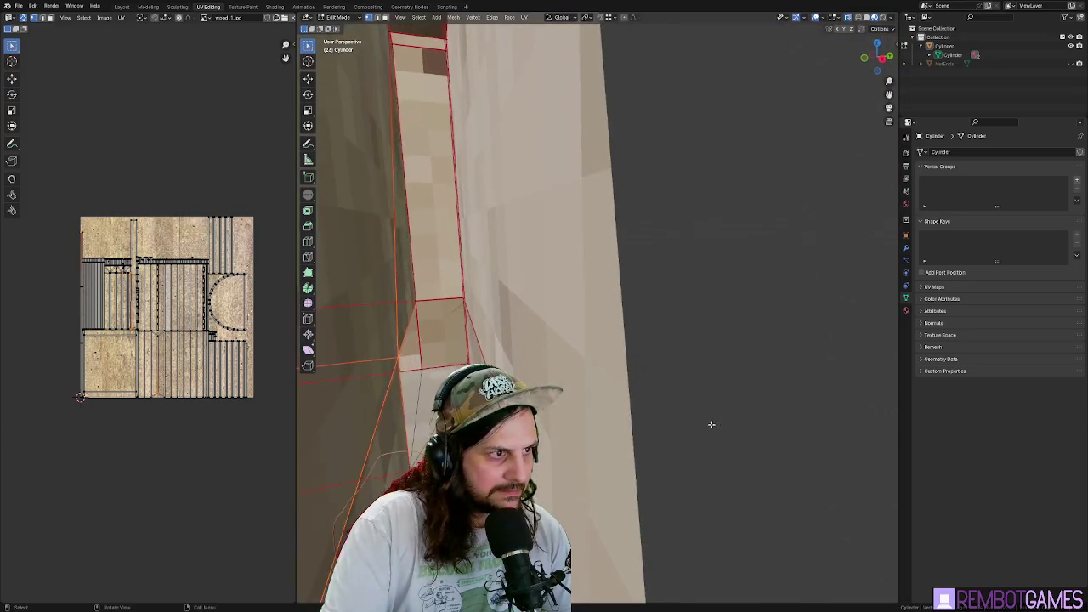
left_click(434, 326, "shift")
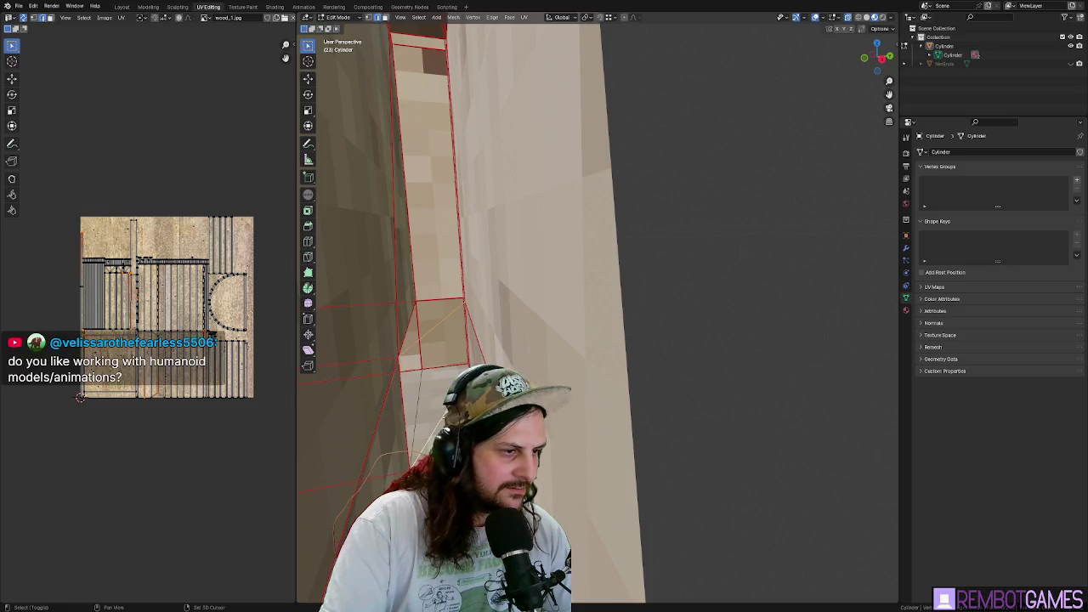
key("x")
left_click(413, 330)
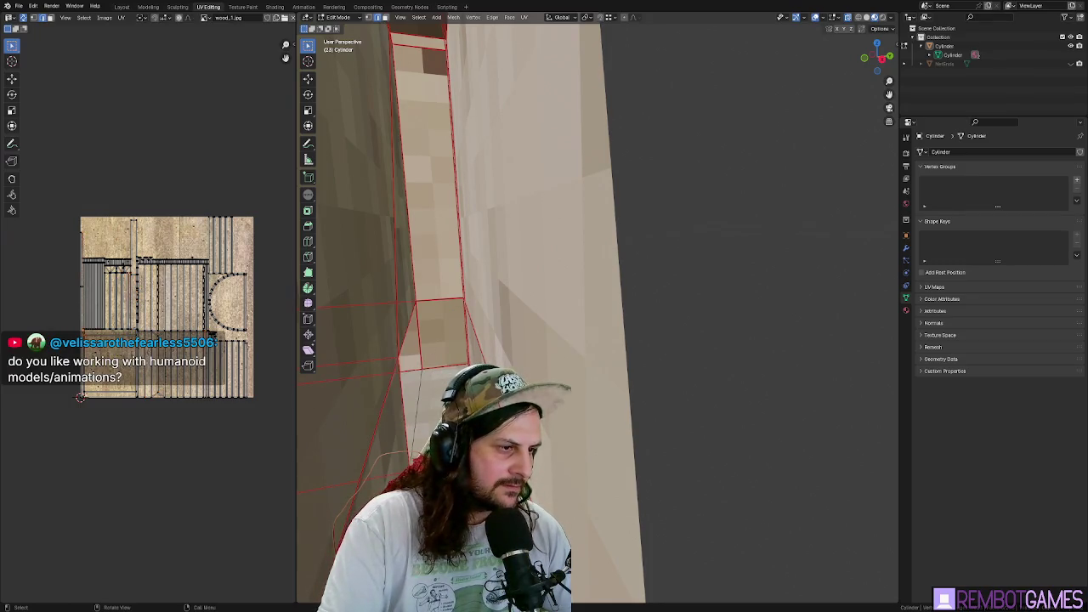
key("g")
key("Escape")
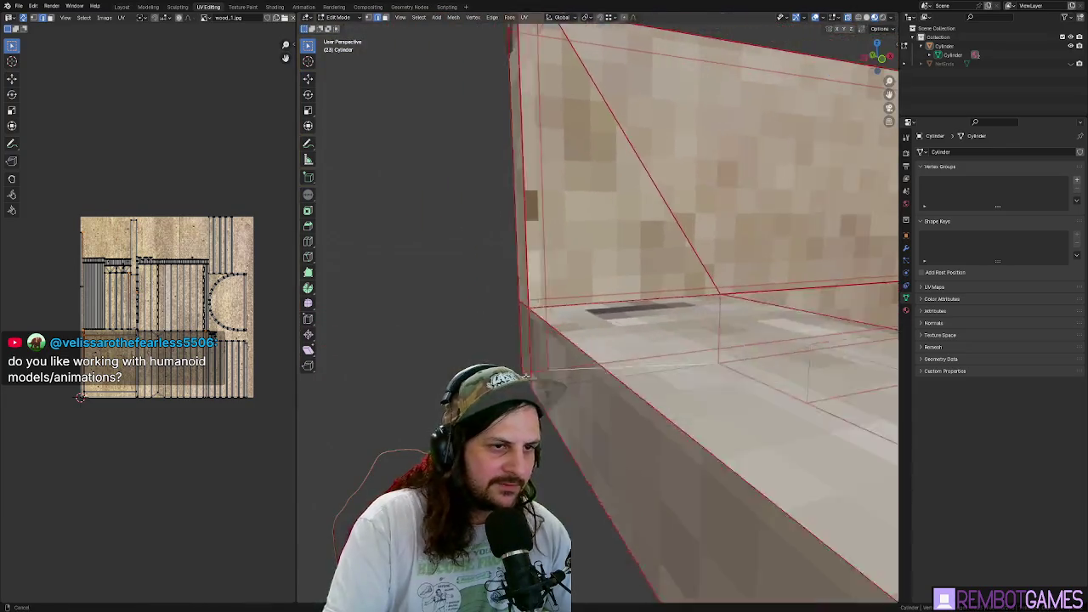
mouse_move(527, 375)
left_mouse_down()
mouse_move(533, 308)
mouse_move(708, 301)
mouse_move(687, 260)
mouse_move(564, 233)
left_mouse_up()
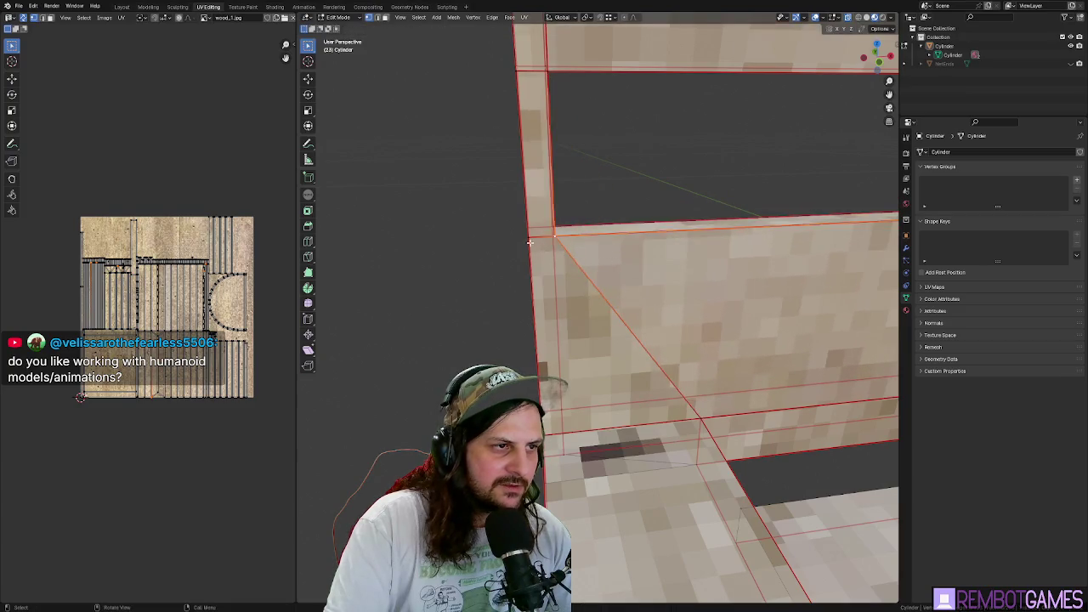
- Merge the doubled corner vertices and move a corner vertex up and left
mouse_move(457, 271)
left_mouse_down()
mouse_move(555, 230)
mouse_move(431, 243)
mouse_move(514, 226)
mouse_move(687, 301)
mouse_move(683, 277)
mouse_move(705, 301)
mouse_move(637, 286)
mouse_move(532, 250)
mouse_move(695, 284)
left_mouse_up()
scroll(732, 233, "up", 5)
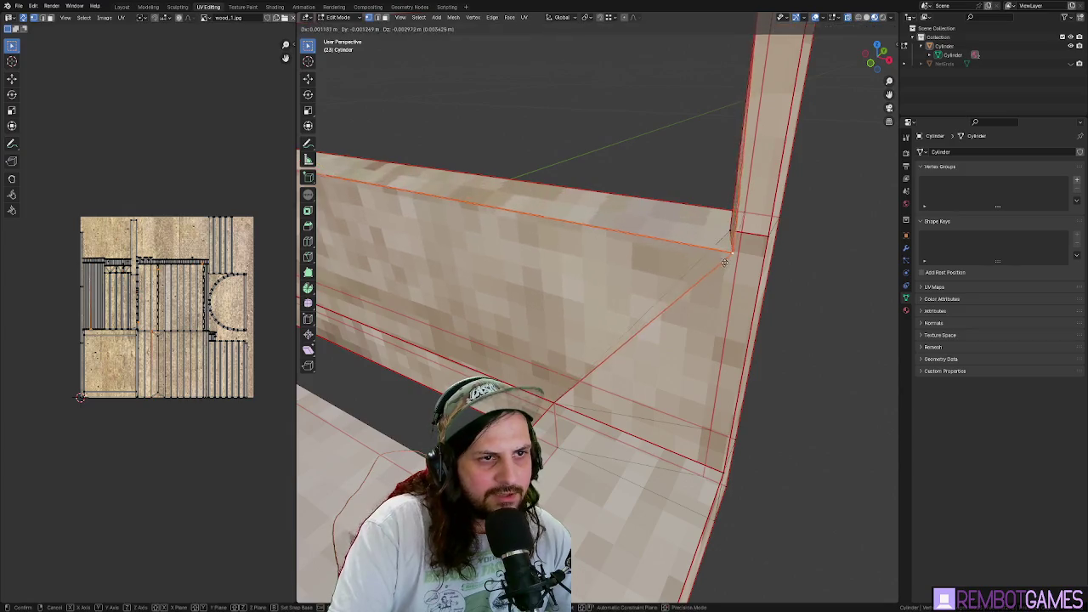
scroll(748, 247, "down", 5)
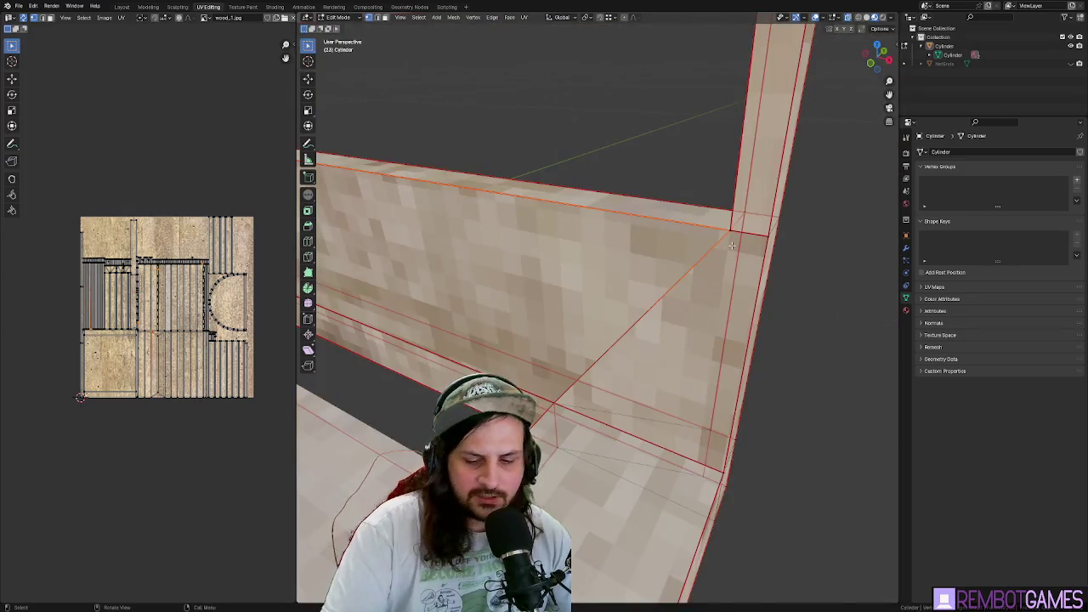
mouse_move(731, 245)
left_mouse_down()
mouse_move(569, 310)
mouse_move(610, 325)
left_mouse_up()
key("m")
left_click(610, 325)
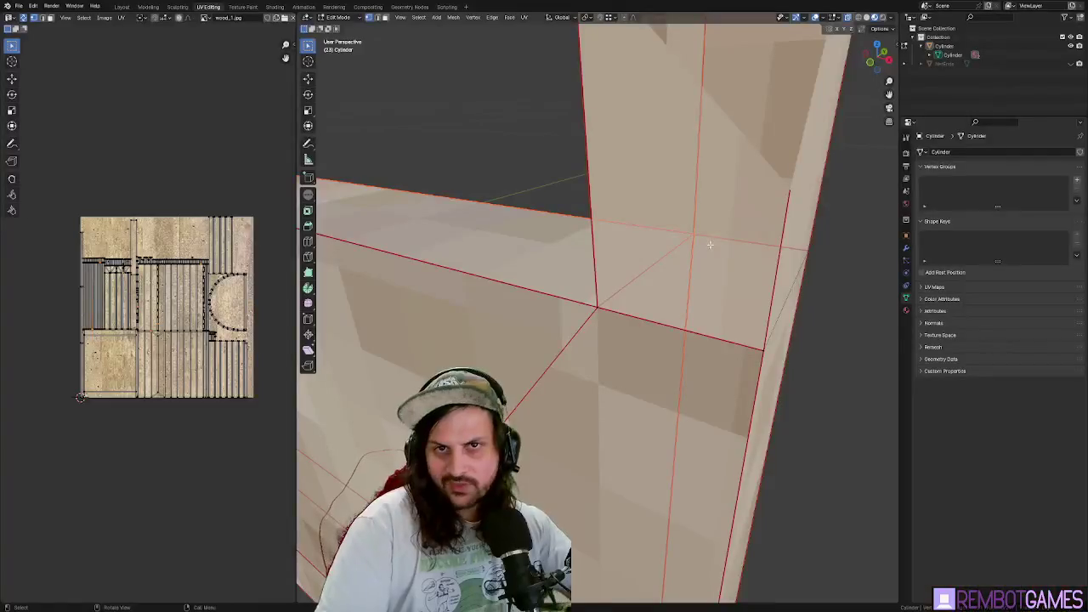
left_click(679, 218)
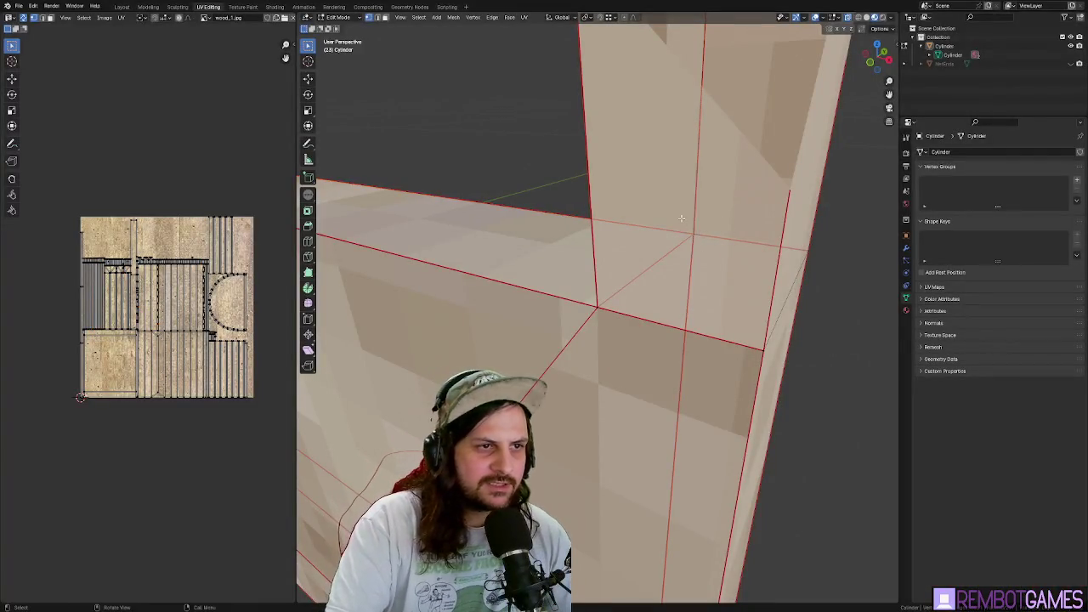
mouse_move(695, 251)
left_mouse_down()
mouse_move(672, 236)
mouse_move(635, 238)
left_mouse_up()
left_click(555, 225)
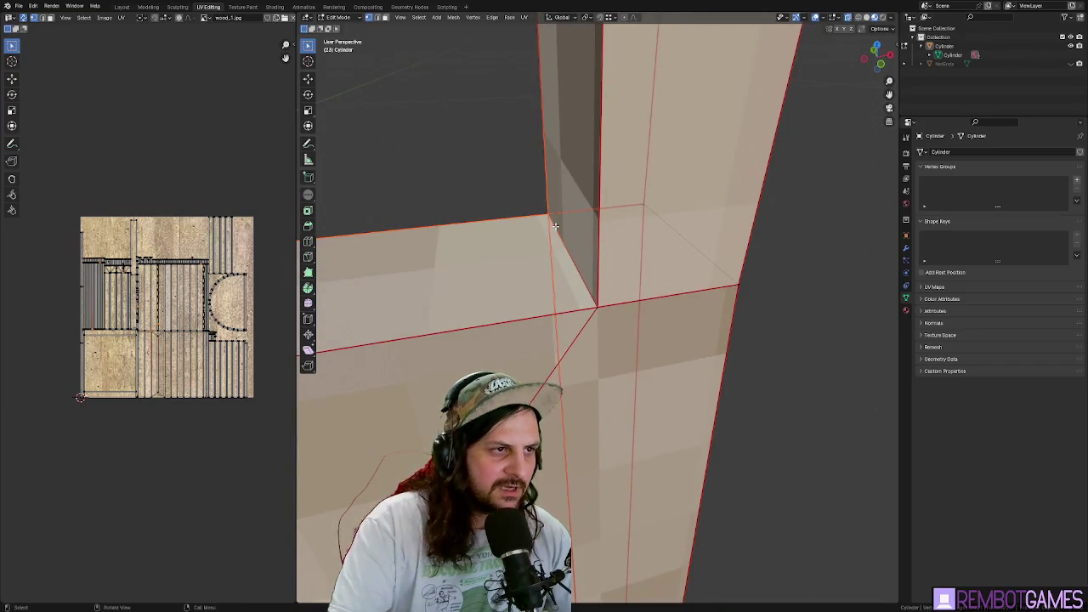
key("alt+m")
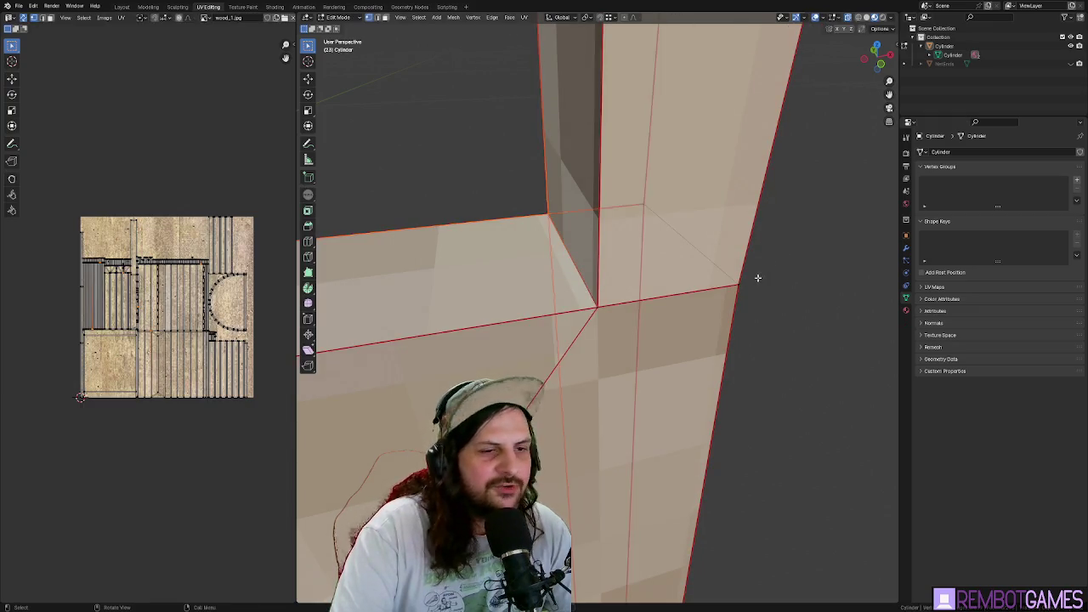
key("g")
key("Escape")
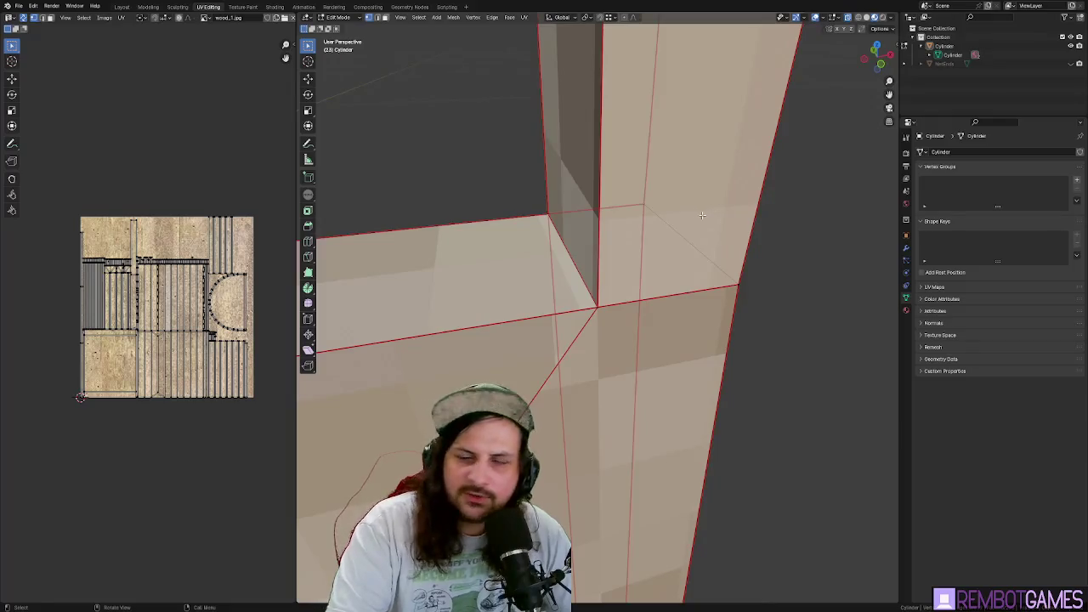
mouse_move(702, 215)
left_mouse_down()
mouse_move(662, 291)
mouse_move(617, 268)
mouse_move(549, 341)
left_mouse_up()
scroll(552, 343, "down", 5)
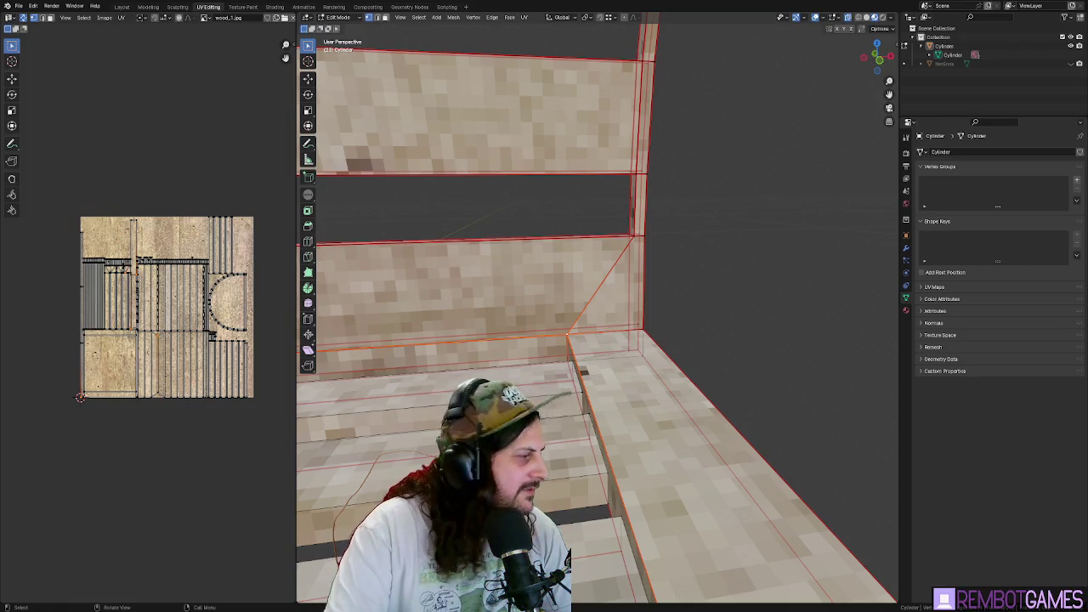
key("alt+Tab")
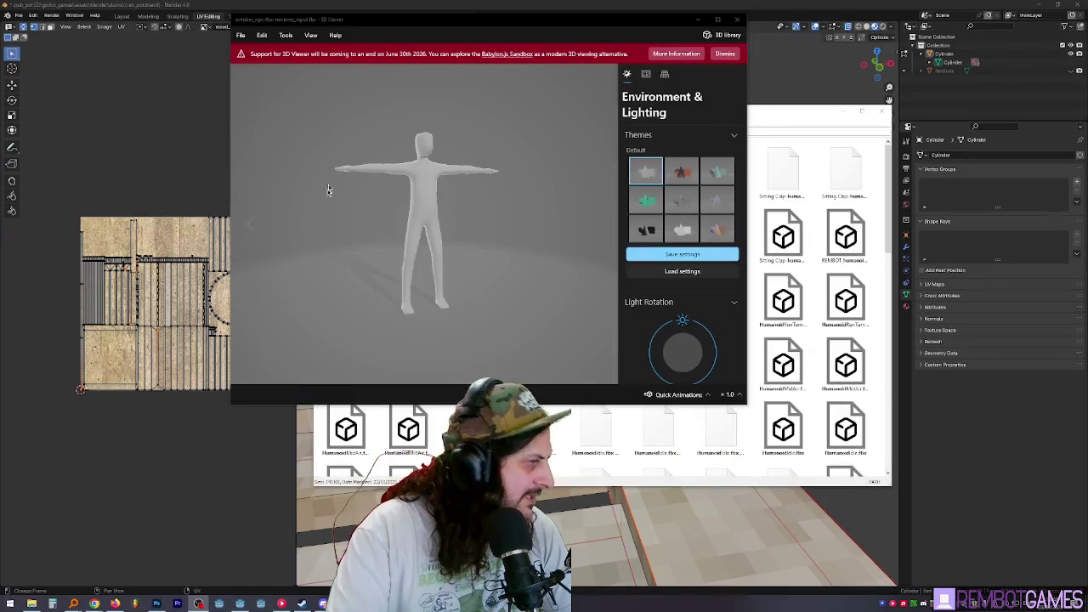
- Maximize 3D Viewer and orbit the T-pose figure round to a front view
key("super+Up")
scroll(476, 211, "up", 5)
scroll(476, 210, "down", 5)
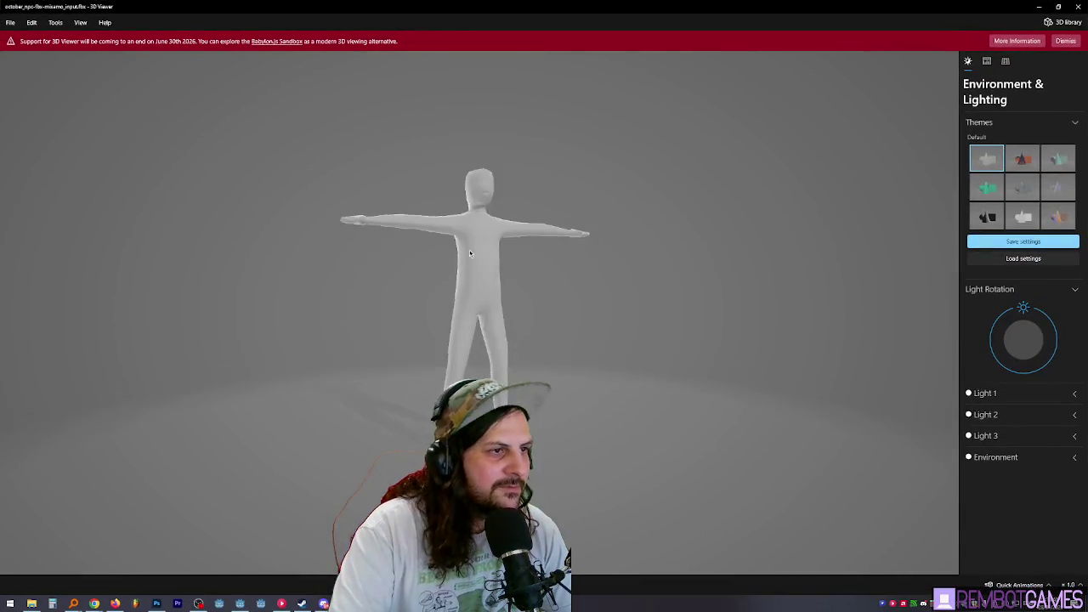
mouse_move(361, 249)
left_mouse_down()
mouse_move(216, 267)
mouse_move(273, 270)
left_mouse_up()
scroll(490, 184, "up", 5)
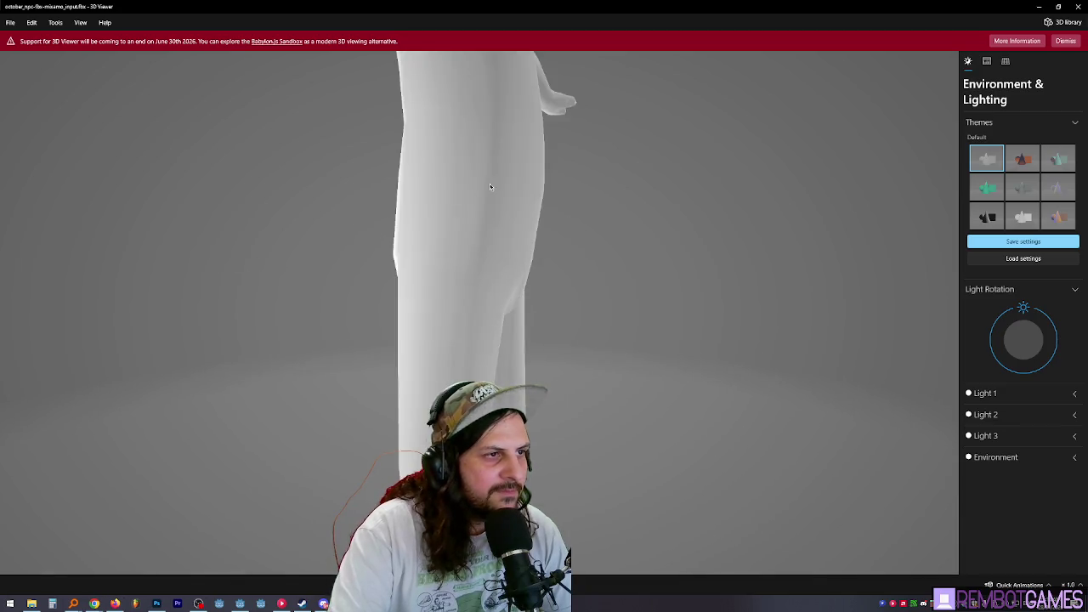
scroll(490, 184, "down", 2)
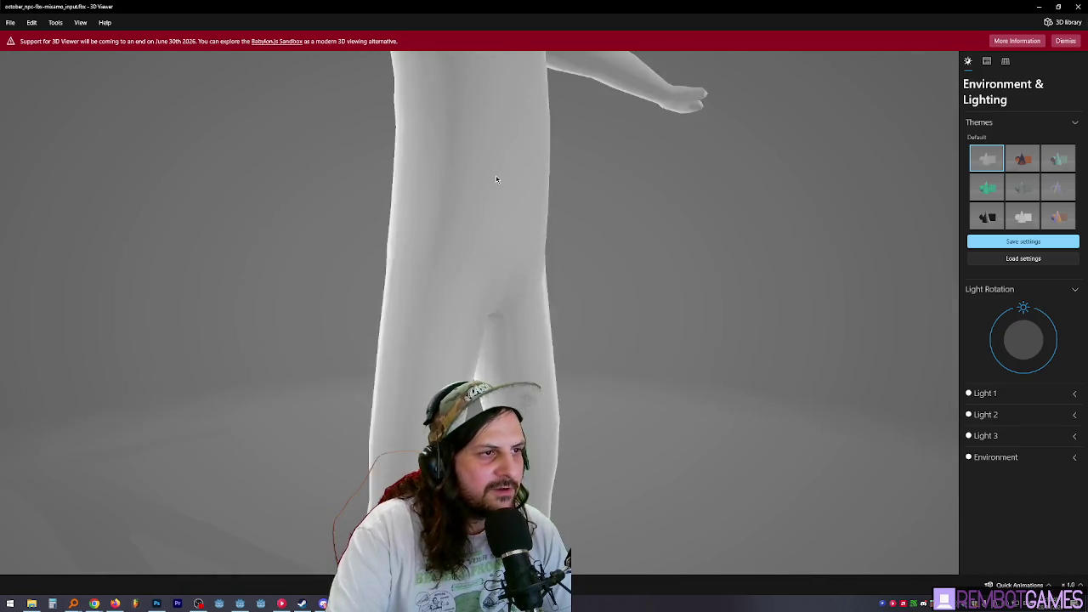
mouse_move(496, 179)
left_mouse_down()
mouse_move(494, 252)
mouse_move(442, 272)
mouse_move(469, 376)
left_mouse_up()
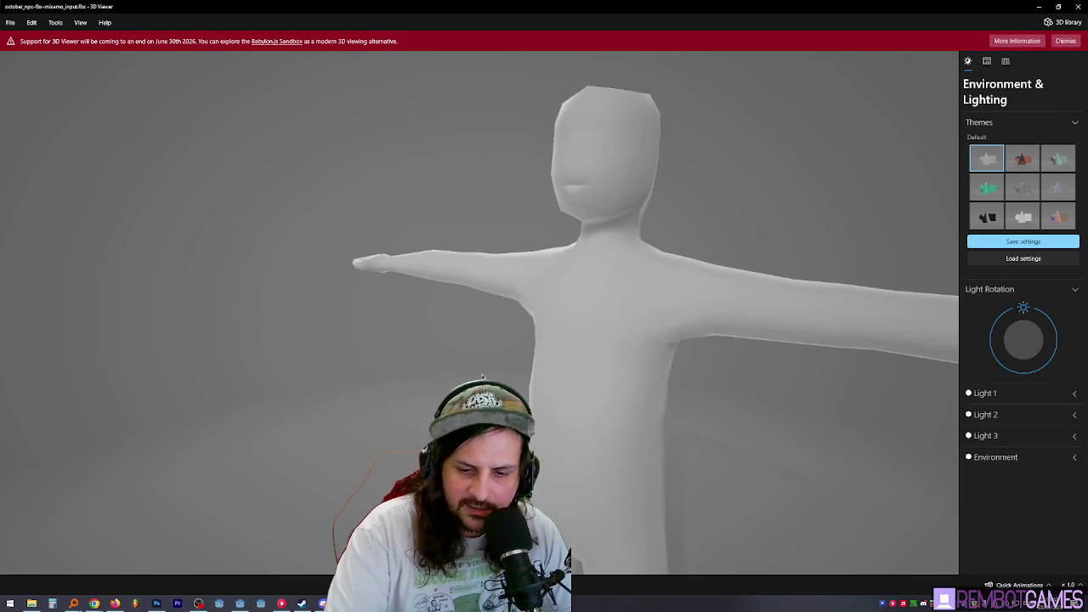
scroll(469, 377, "down", 5)
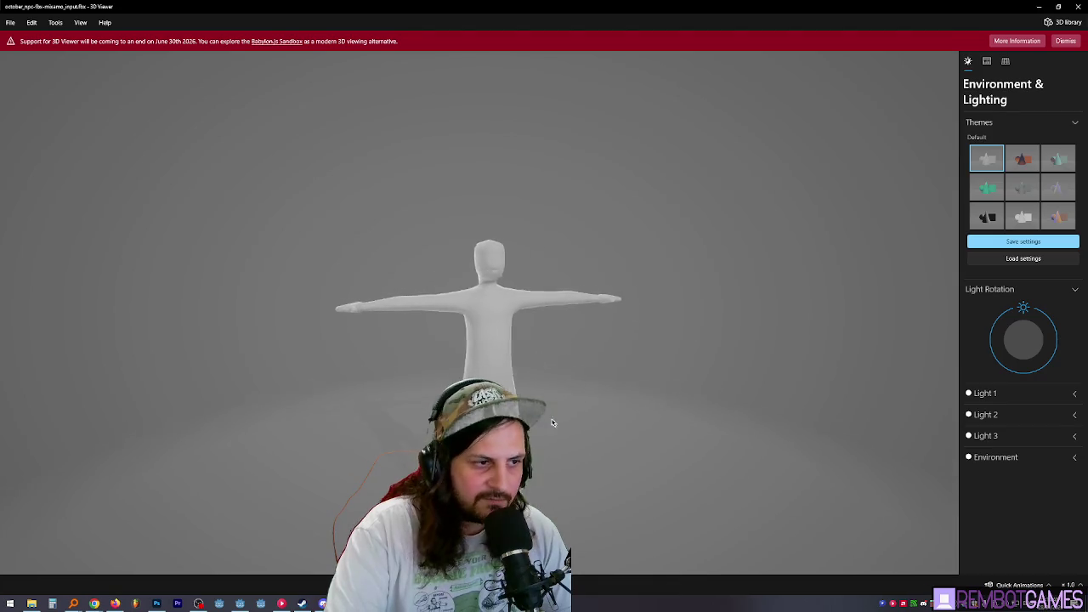
scroll(468, 376, "up", 4)
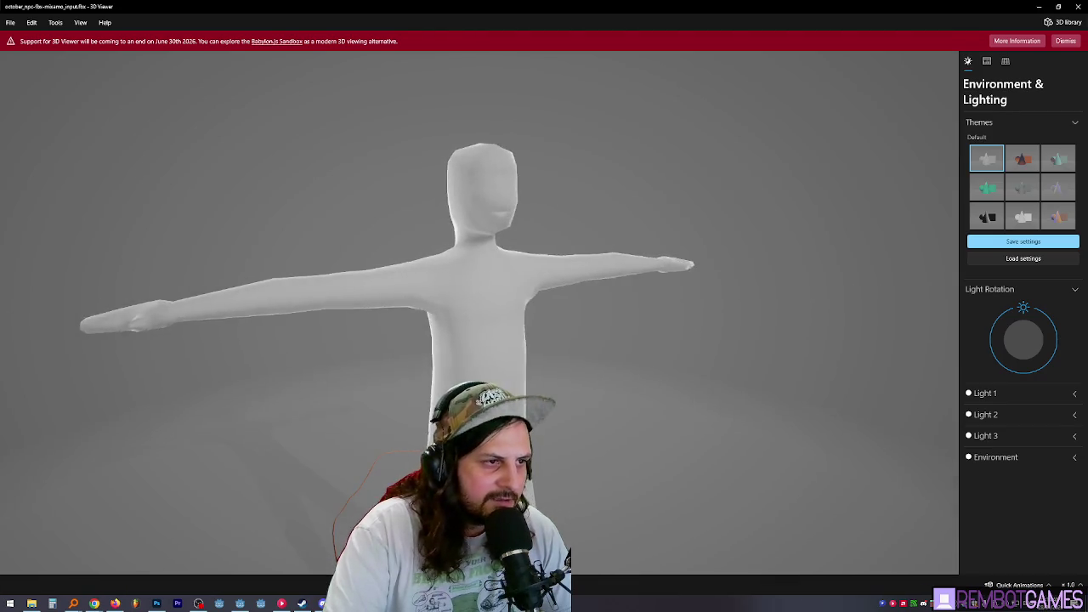
scroll(468, 376, "down", 3)
scroll(468, 377, "up", 3)
mouse_move(469, 376)
left_mouse_down()
mouse_move(510, 357)
mouse_move(340, 300)
left_mouse_up()
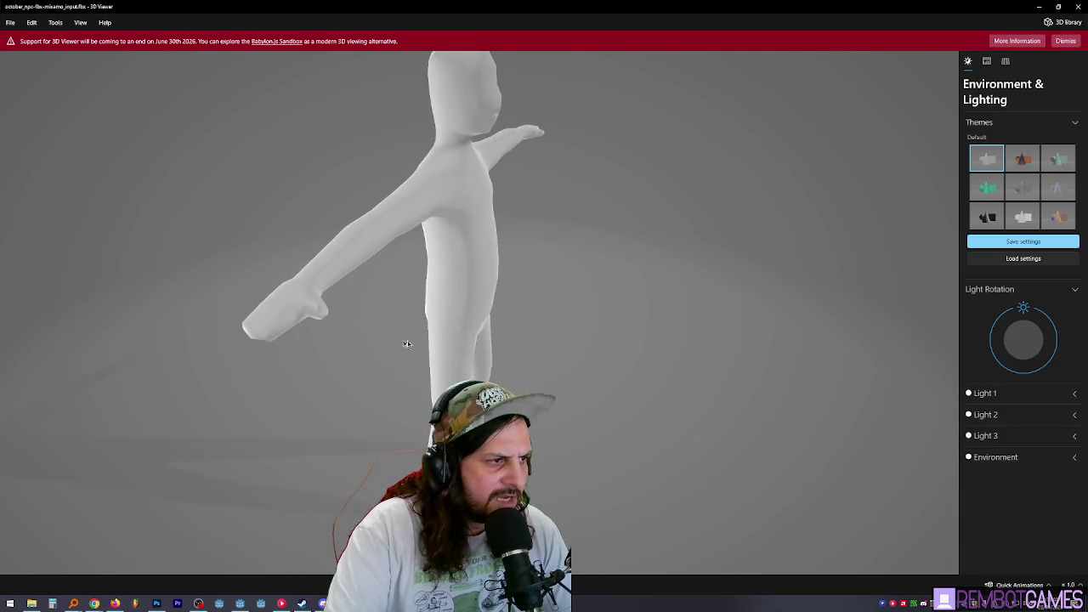
mouse_move(408, 343)
left_mouse_down()
mouse_move(423, 302)
mouse_move(566, 306)
mouse_move(620, 265)
left_mouse_up()
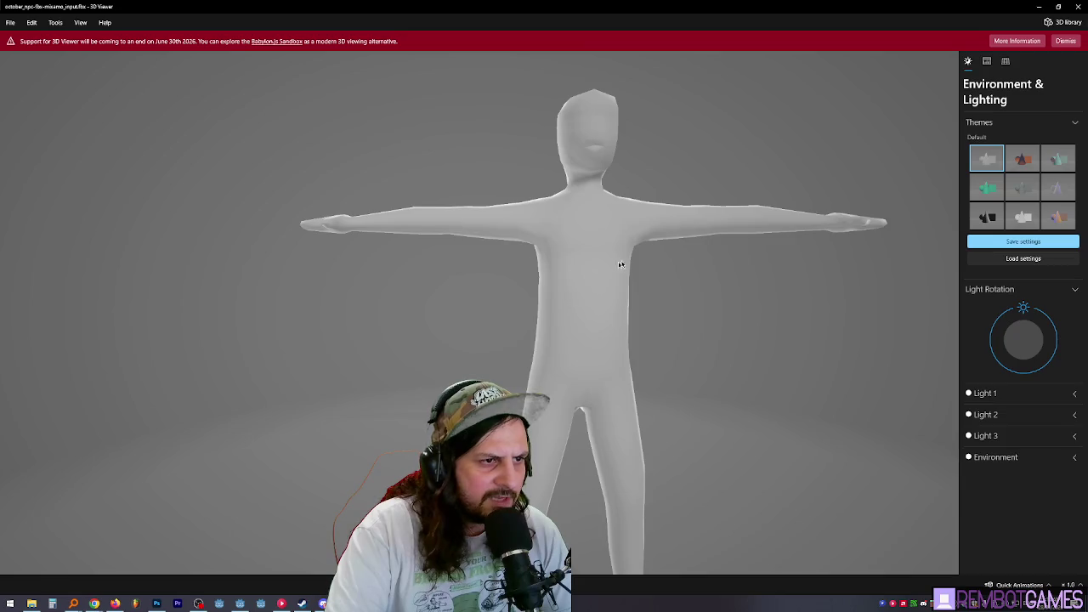
- Dismiss the end-of-support notice and expand Light 2's colour settings
left_click(987, 63)
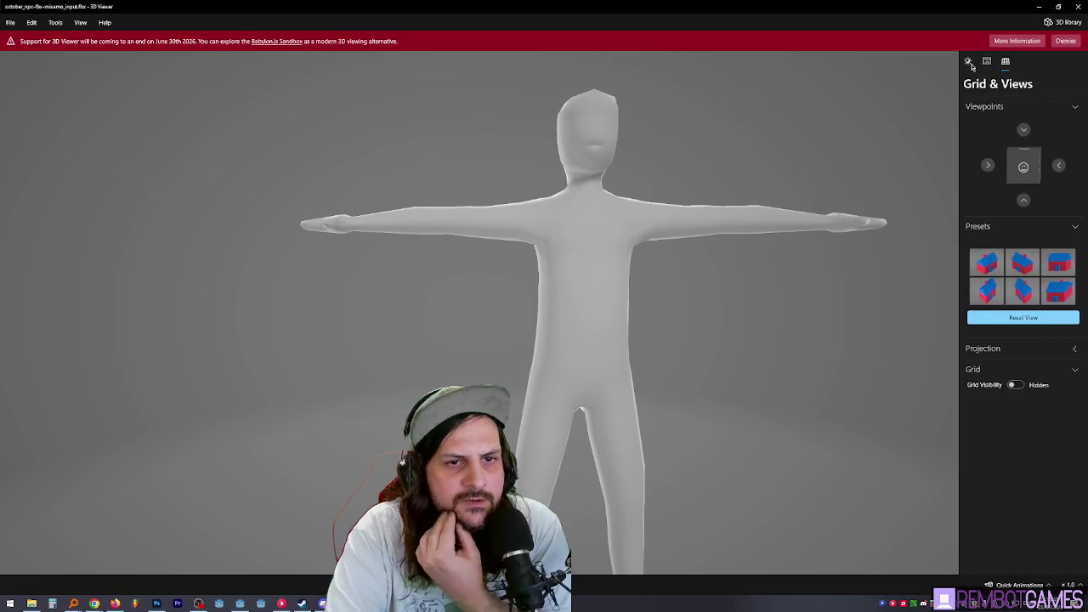
left_click(973, 65)
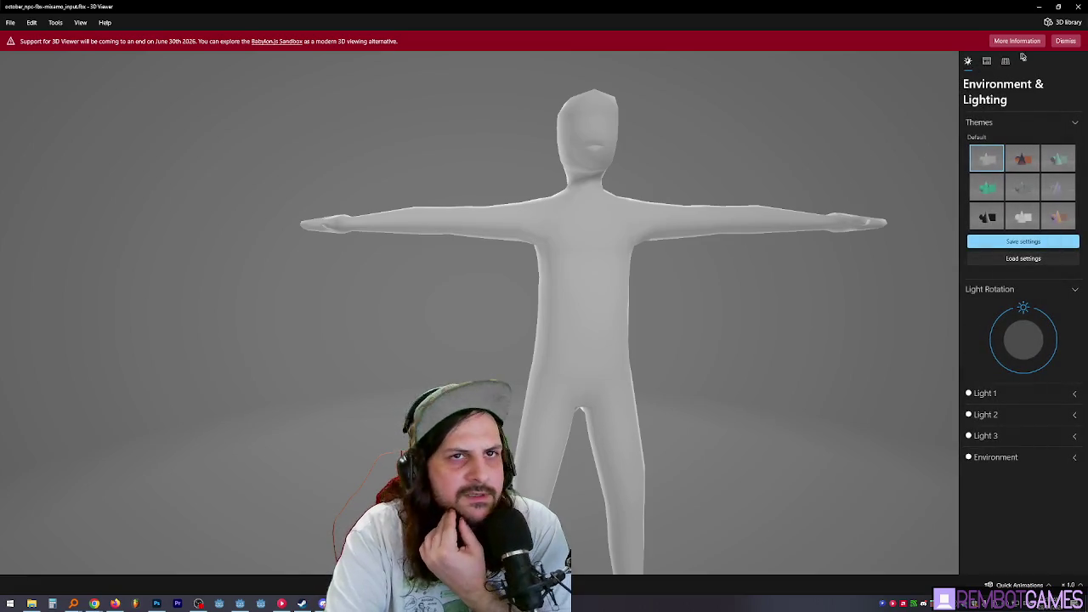
left_click(1066, 43)
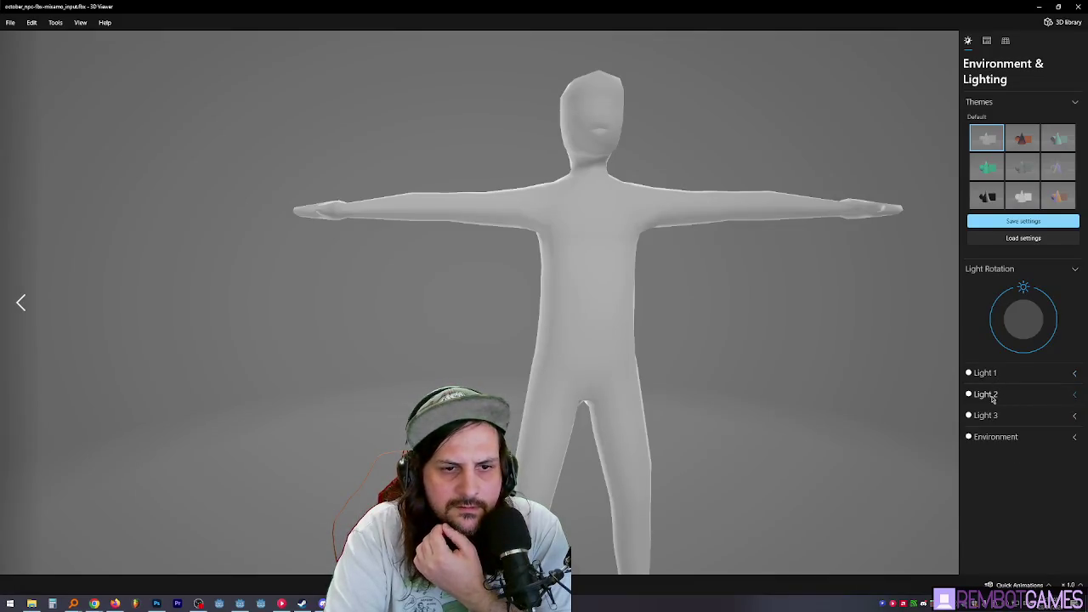
left_click(986, 394)
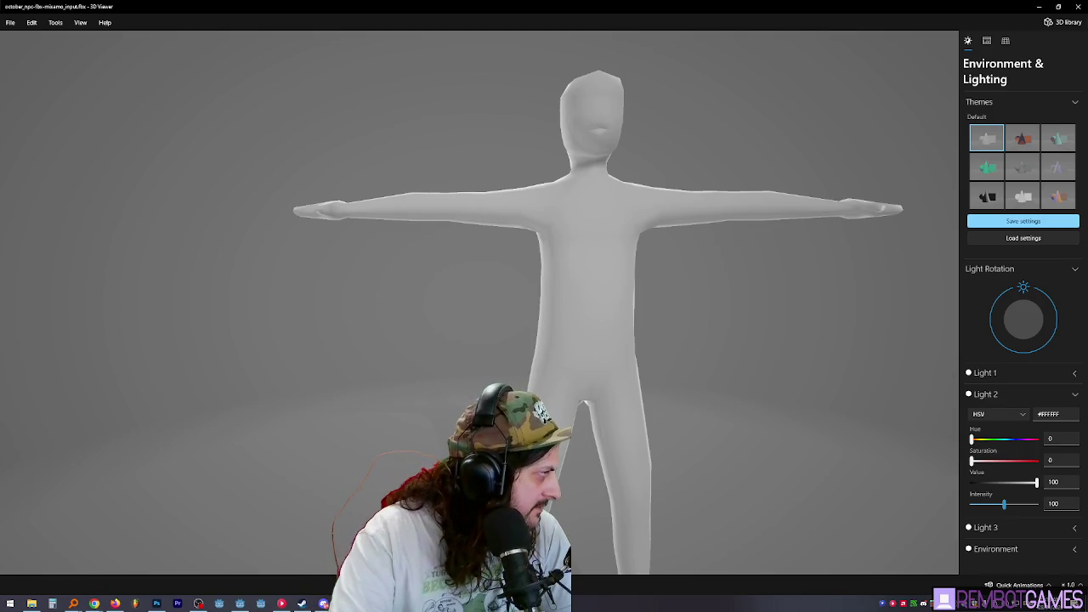
left_click(198, 604)
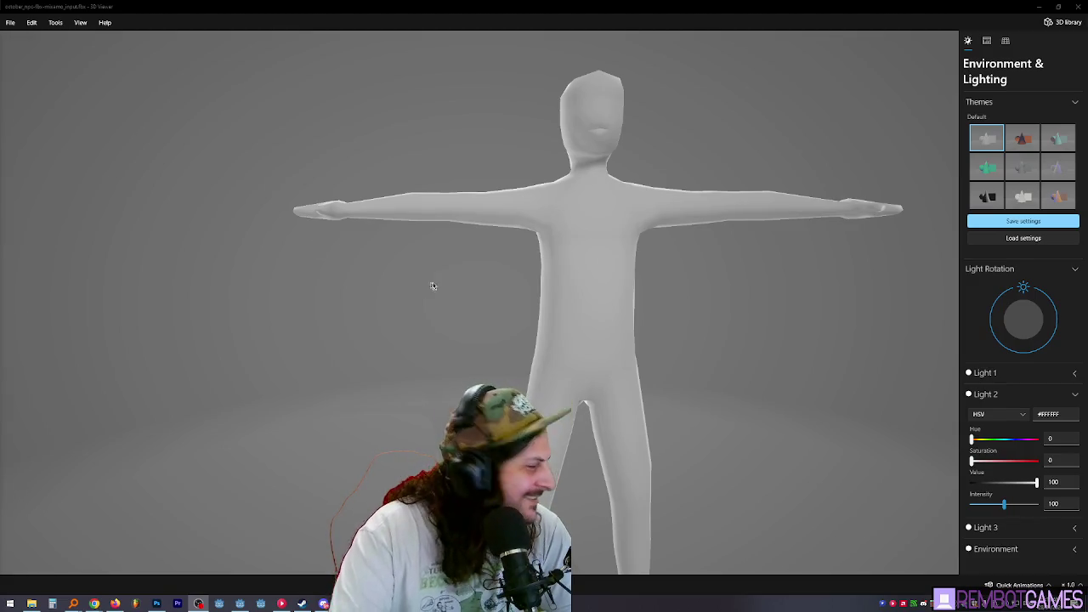
mouse_move(432, 285)
left_mouse_down()
mouse_move(500, 296)
mouse_move(527, 281)
mouse_move(571, 284)
mouse_move(536, 283)
mouse_move(542, 292)
mouse_move(512, 258)
mouse_move(522, 204)
left_mouse_up()
scroll(556, 265, "up", 5)
scroll(512, 257, "down", 5)
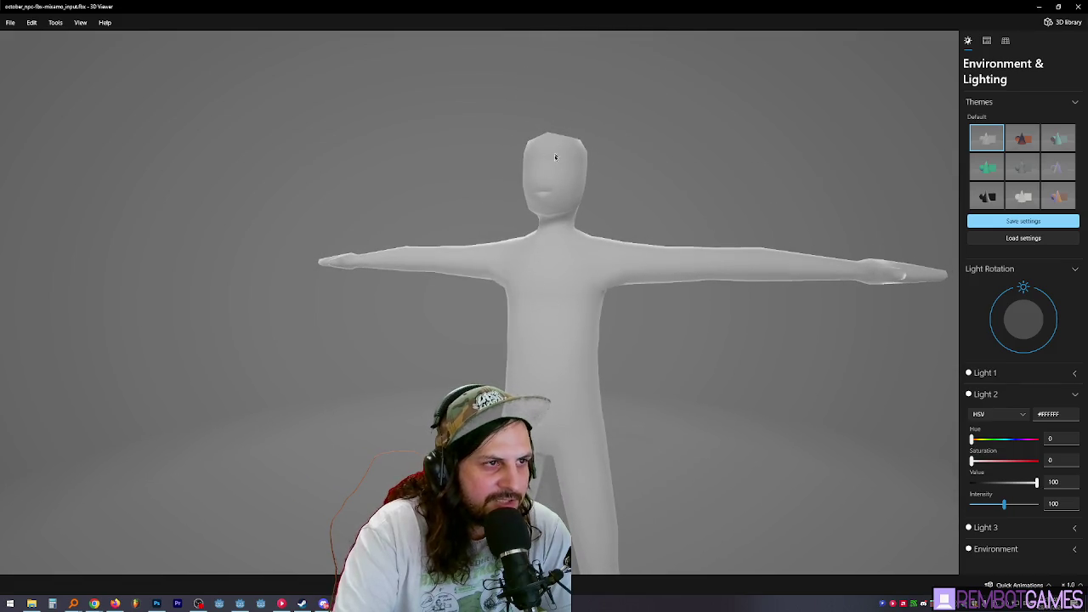
mouse_move(568, 171)
left_mouse_down()
mouse_move(501, 189)
mouse_move(516, 214)
mouse_move(514, 204)
mouse_move(548, 205)
left_mouse_up()
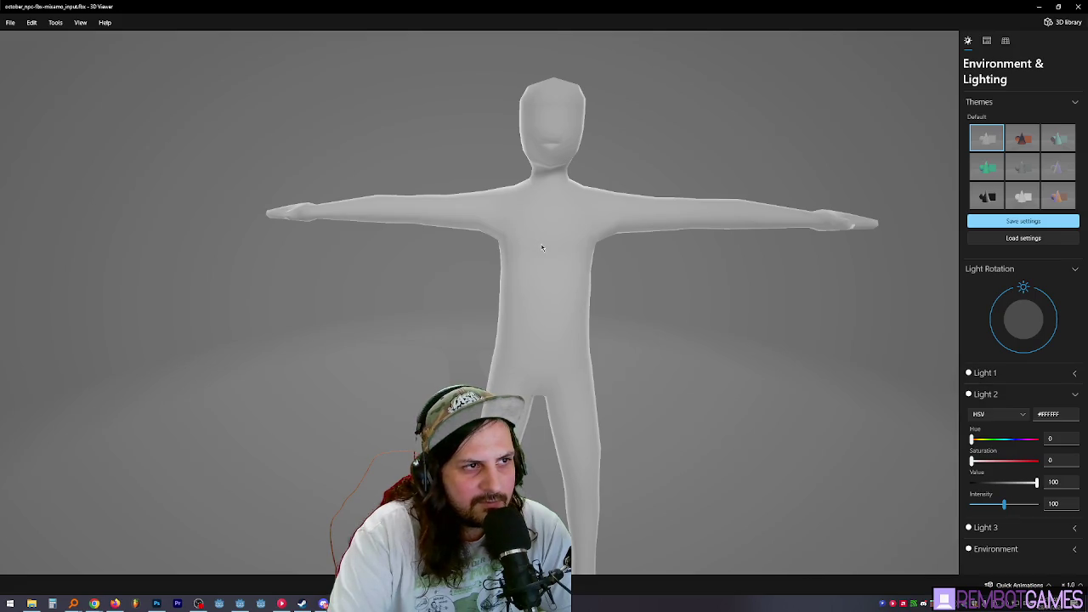
left_click_drag(538, 304, 523, 299)
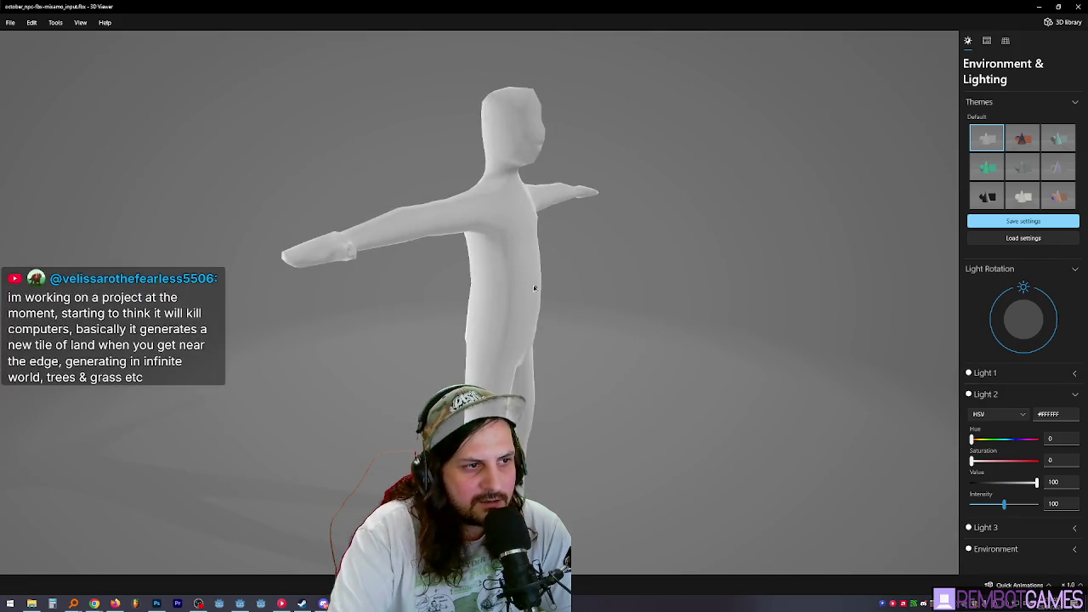
left_click_drag(529, 340, 488, 289)
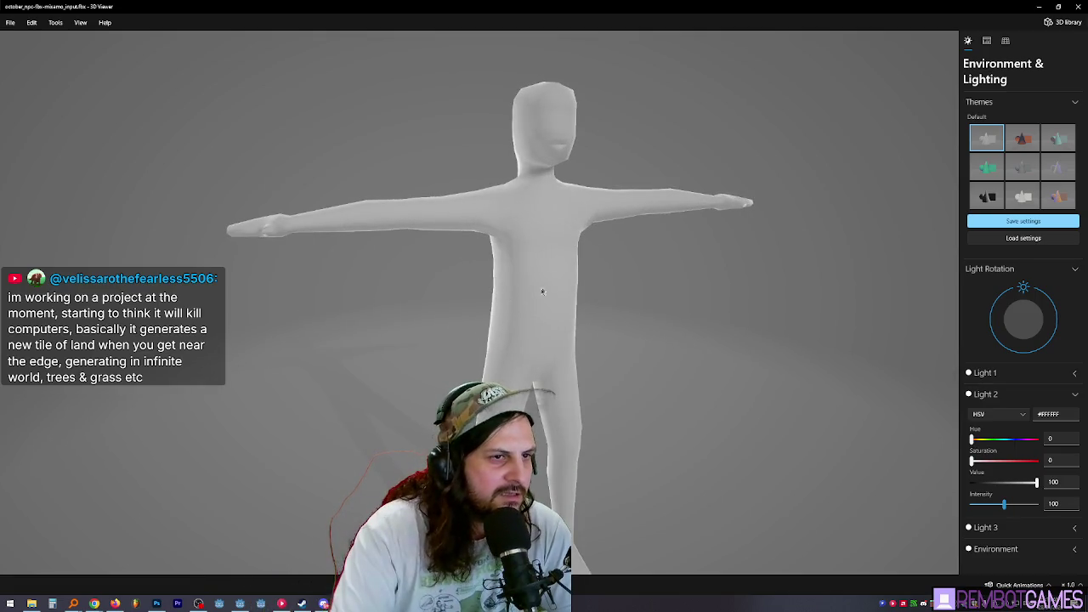
left_click_drag(544, 322, 525, 284)
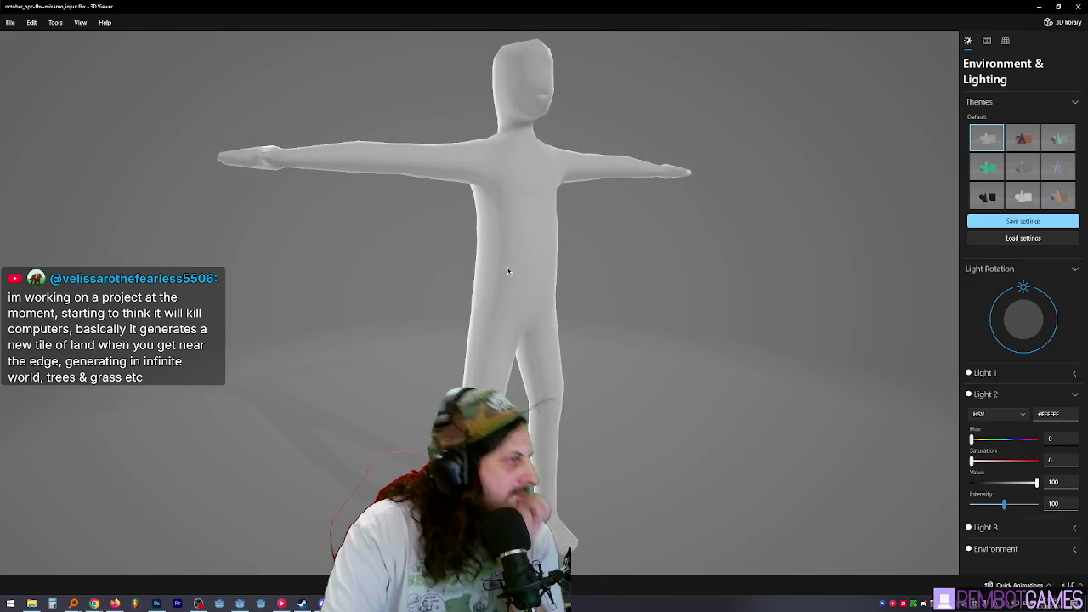
mouse_move(457, 235)
left_mouse_down()
mouse_move(427, 230)
mouse_move(440, 245)
mouse_move(489, 228)
mouse_move(478, 235)
mouse_move(544, 240)
left_mouse_up()
scroll(490, 228, "down", 5)
scroll(583, 253, "up", 2)
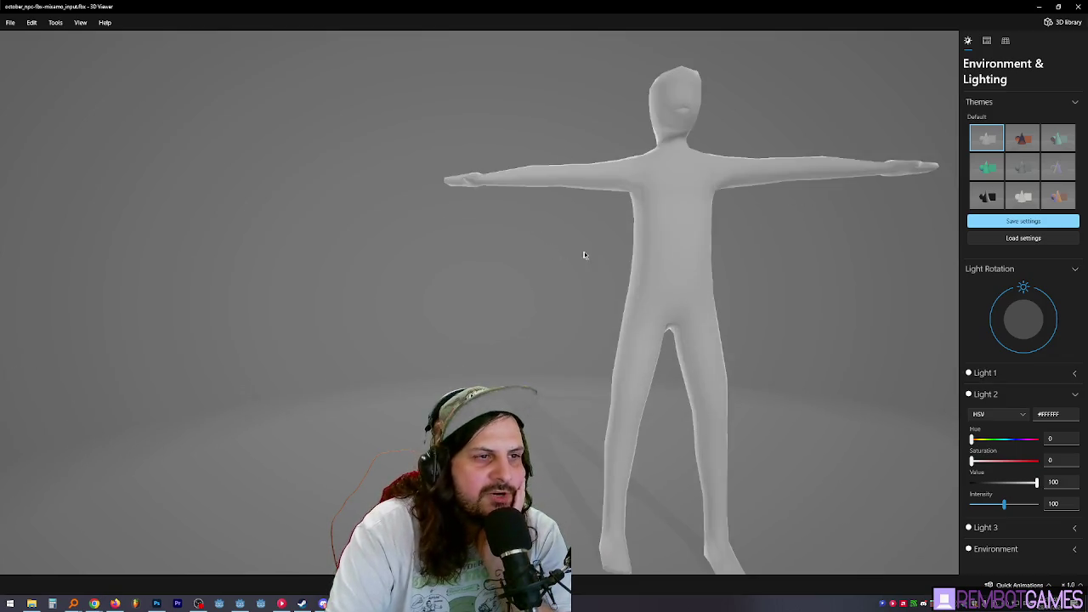
scroll(607, 270, "down", 1)
scroll(608, 272, "down", 1)
scroll(600, 251, "up", 3)
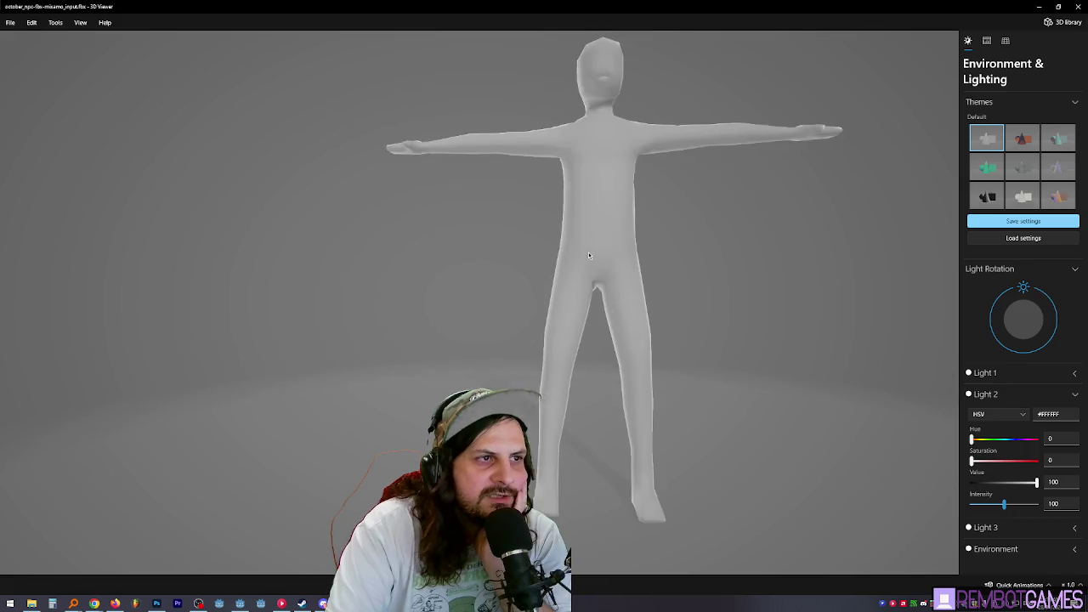
scroll(592, 260, "down", 2)
scroll(591, 264, "up", 3)
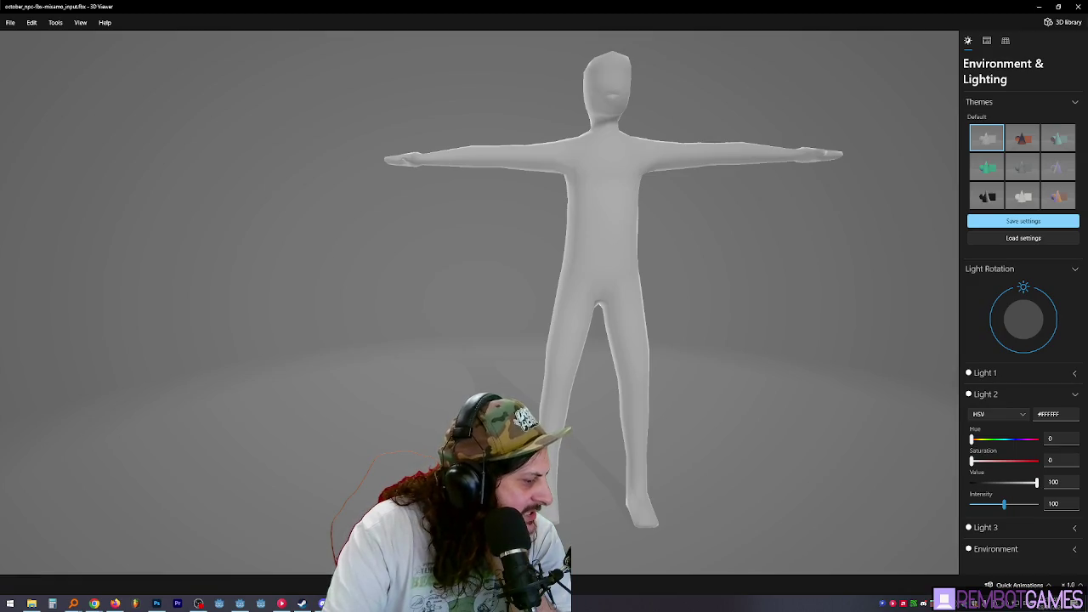
- Glance at Blender, then orbit the mannequin in 3D Viewer to near-frontal views
key("alt+Tab")
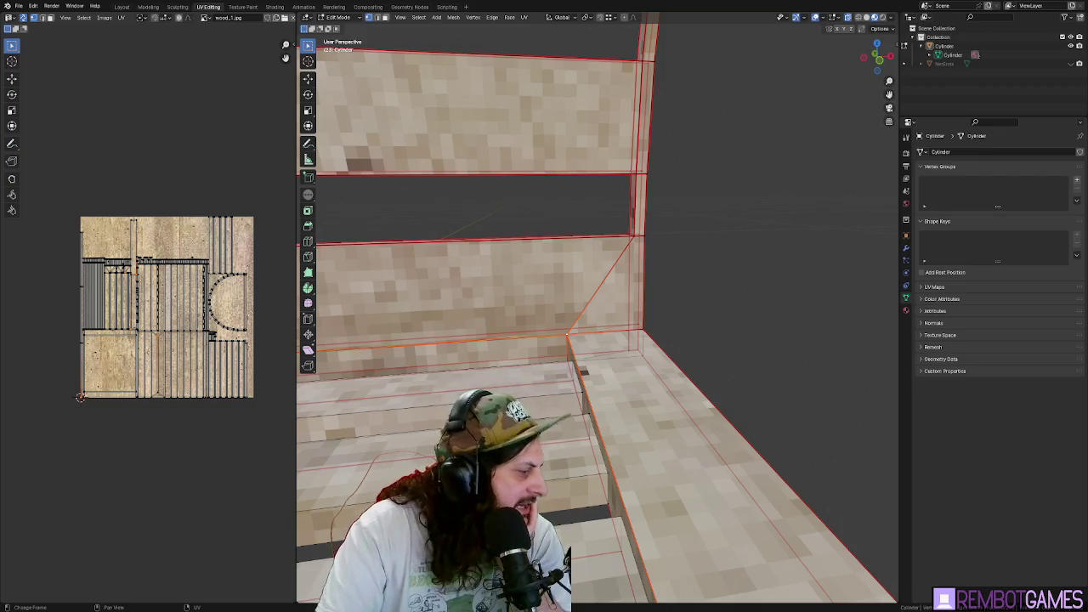
key("alt+Tab")
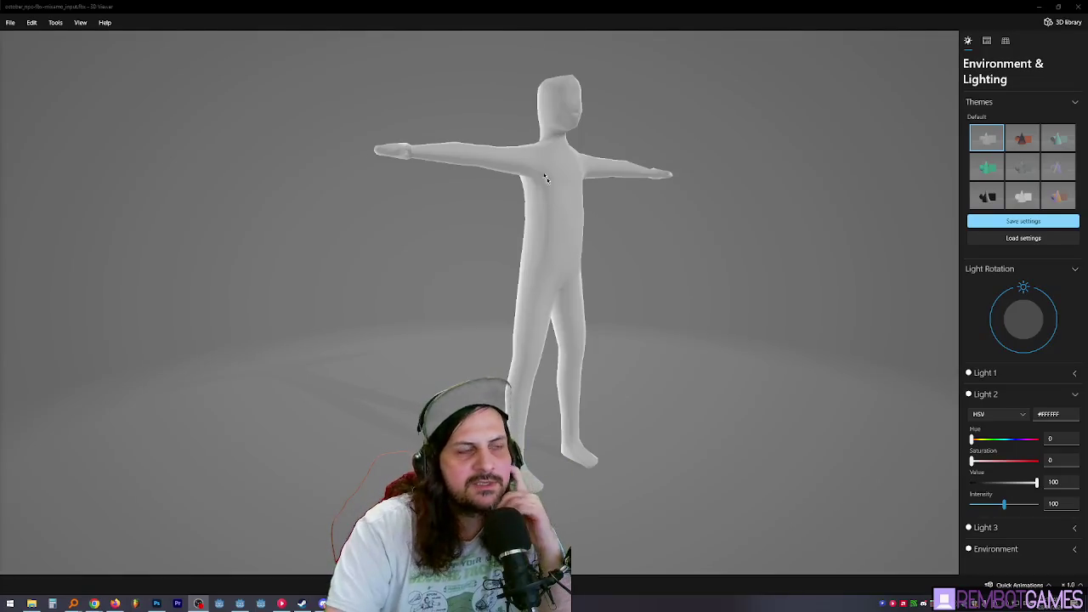
mouse_move(546, 177)
left_mouse_down()
mouse_move(580, 182)
mouse_move(576, 204)
mouse_move(593, 183)
mouse_move(586, 196)
left_mouse_up()
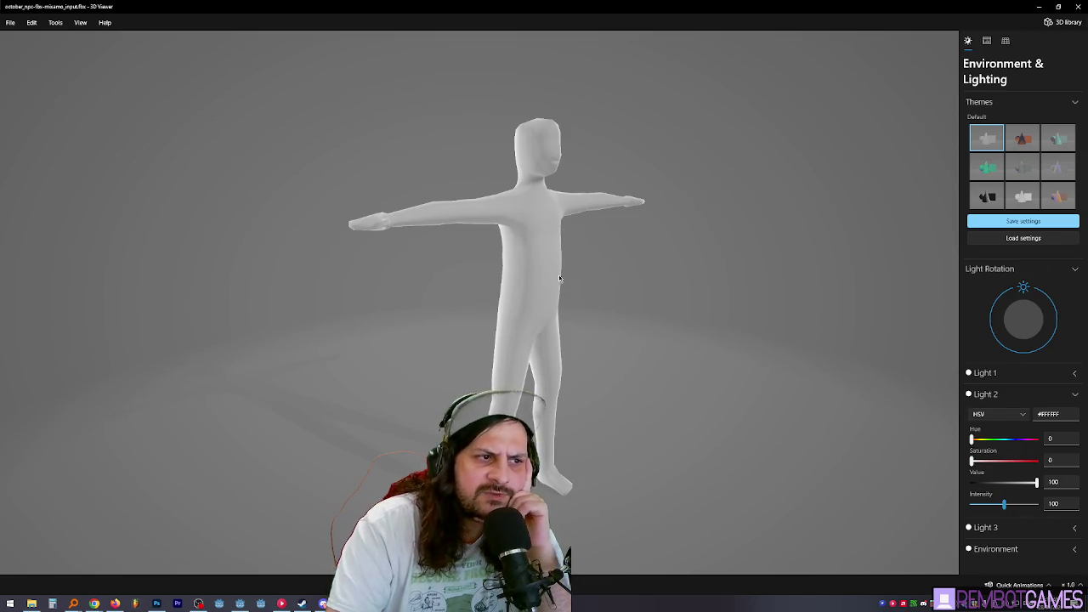
mouse_move(558, 274)
left_mouse_down()
mouse_move(488, 261)
mouse_move(467, 294)
mouse_move(498, 316)
mouse_move(592, 322)
mouse_move(561, 226)
left_mouse_up()
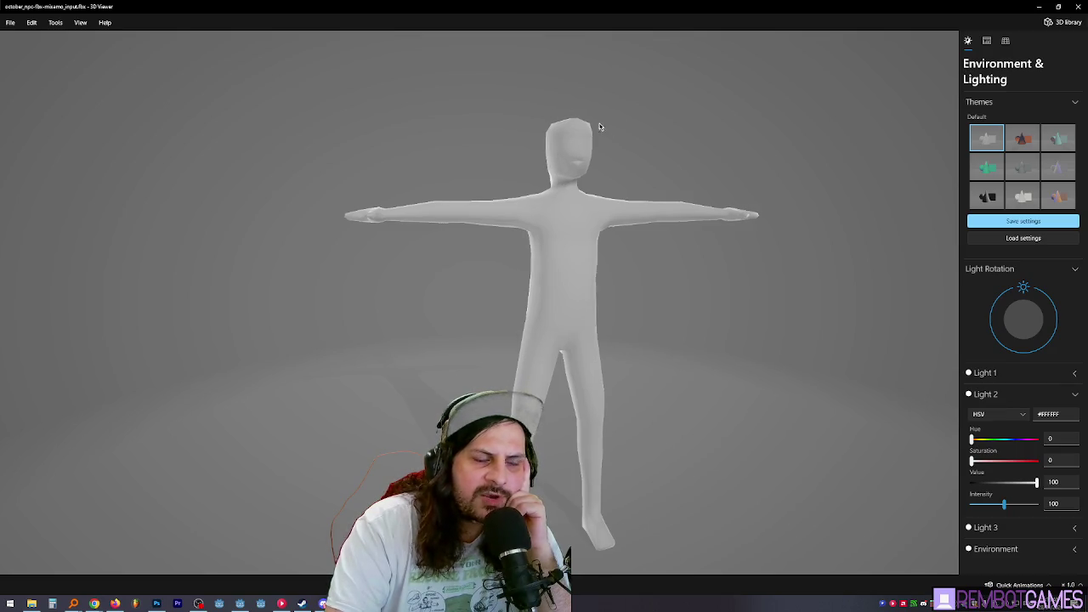
mouse_move(599, 127)
left_mouse_down()
mouse_move(570, 137)
mouse_move(635, 140)
left_mouse_up()
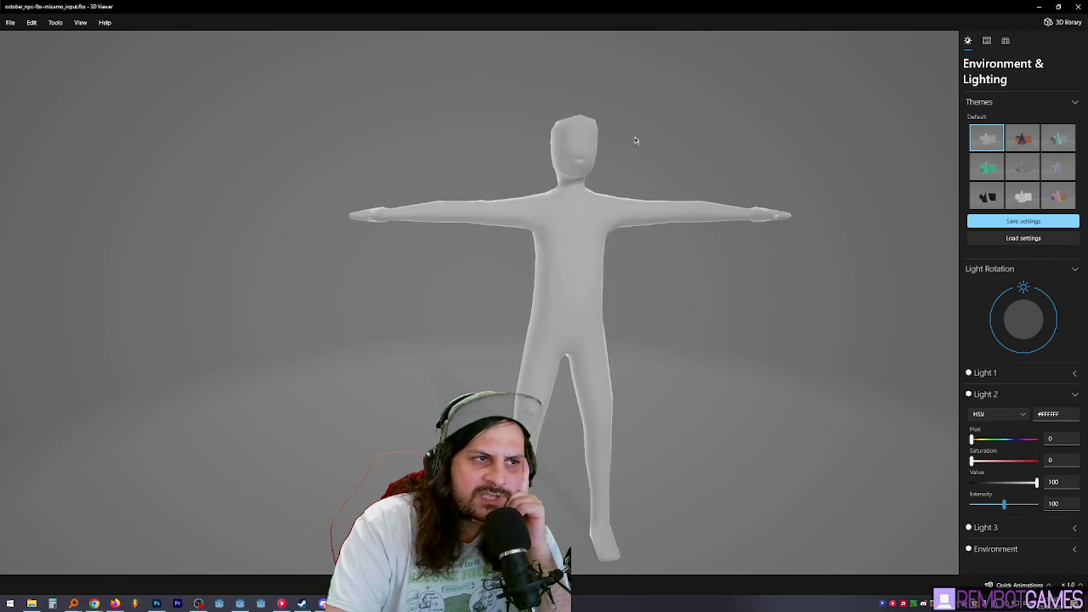
mouse_move(557, 387)
left_mouse_down()
mouse_move(525, 330)
mouse_move(476, 366)
left_mouse_up()
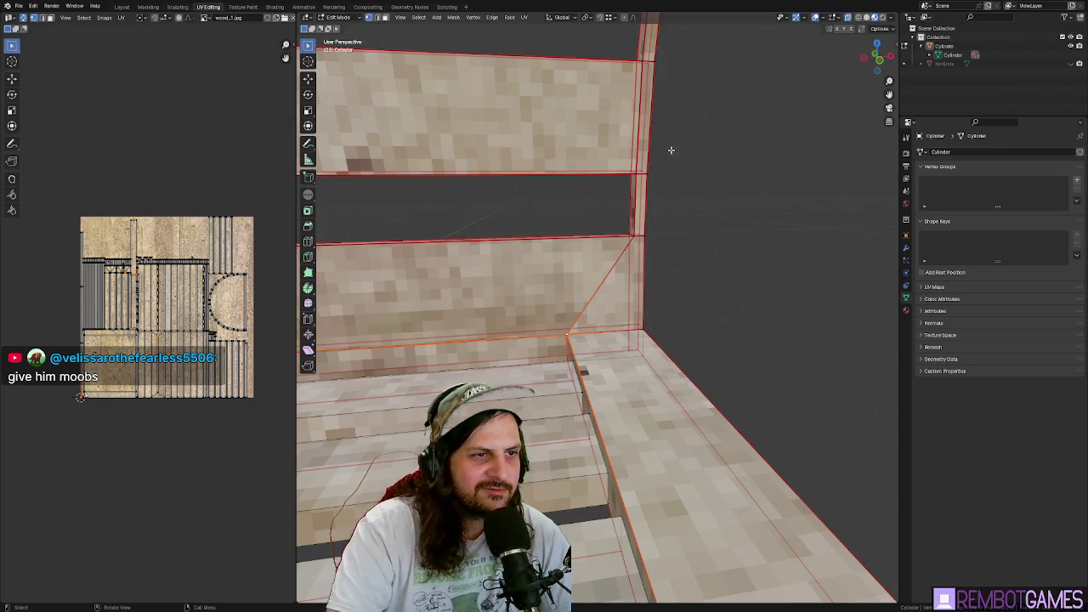
- Orbit the tunnel-shaped pot and toggle out of and back into Edit Mode
scroll(671, 150, "down", 8)
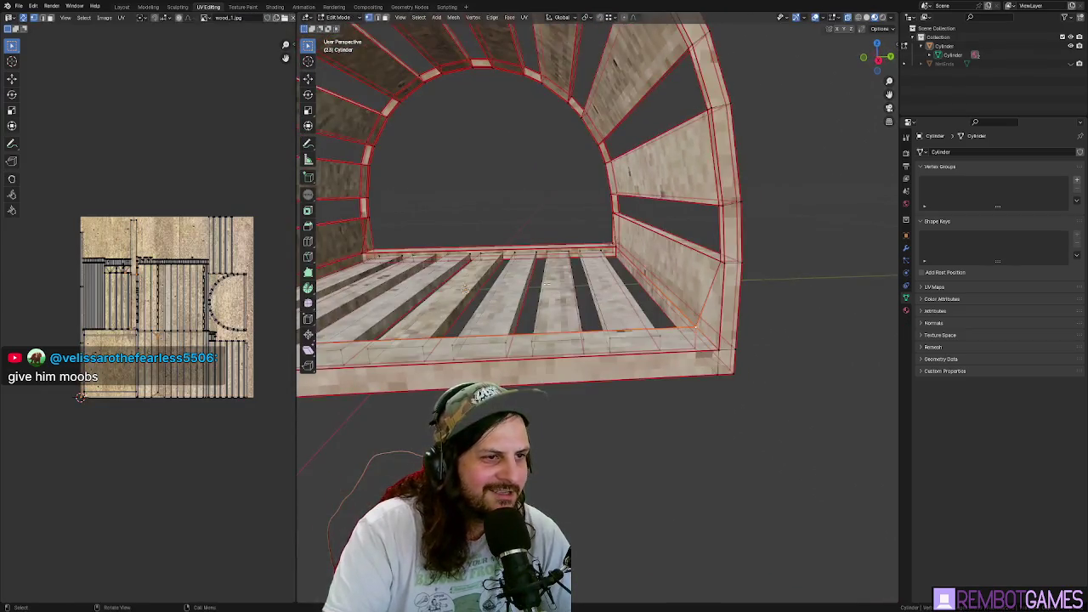
mouse_move(544, 284)
left_mouse_down()
mouse_move(572, 281)
mouse_move(546, 291)
left_mouse_up()
key("Tab")
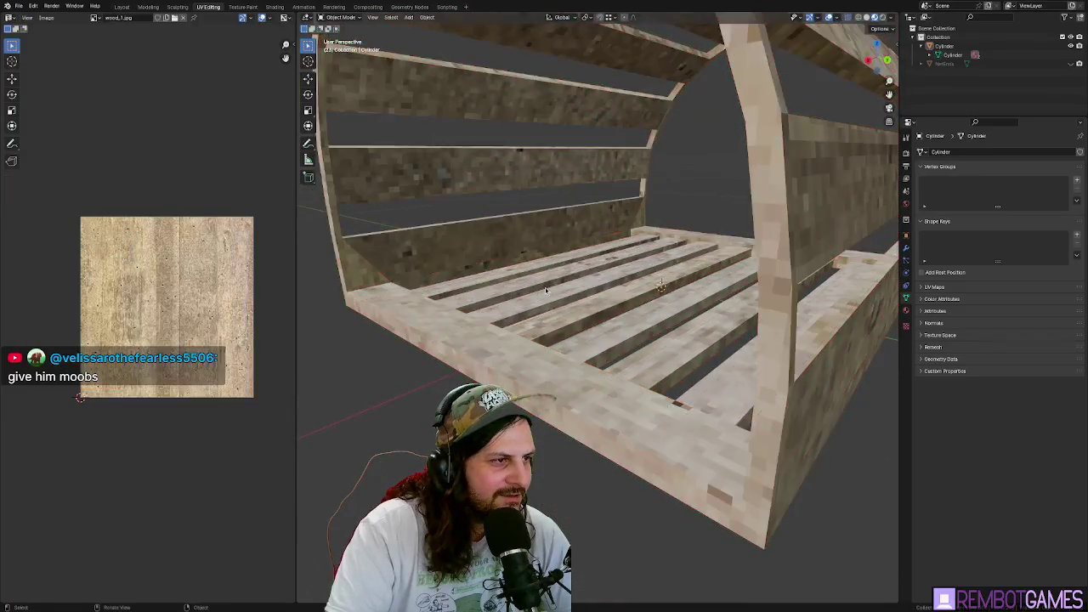
key("Tab")
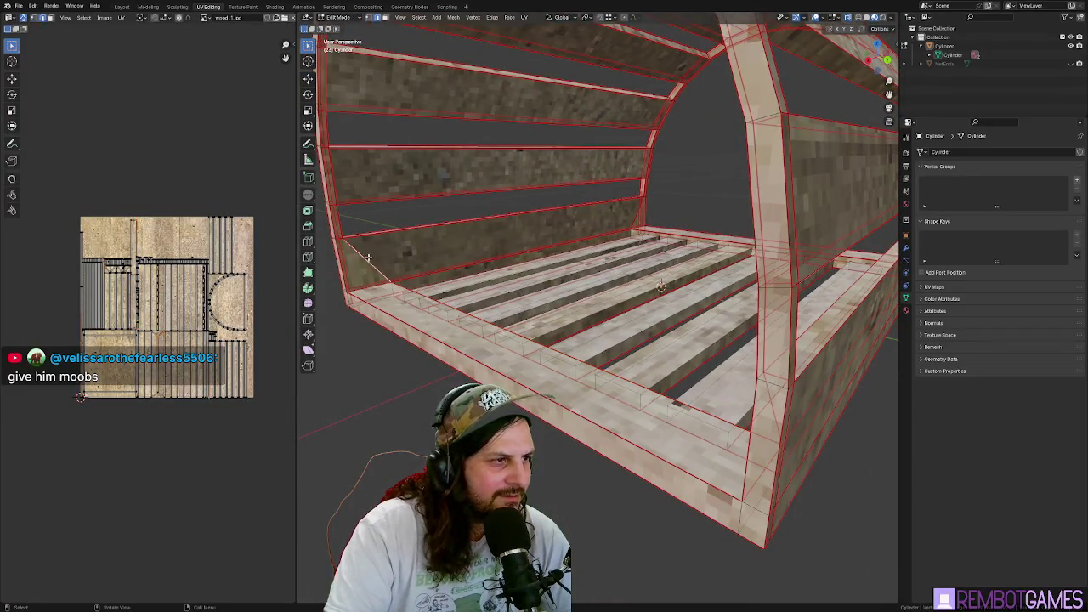
- Finish the frame edge move, frame the tunnel corner and reselect the whole mesh
key("g")
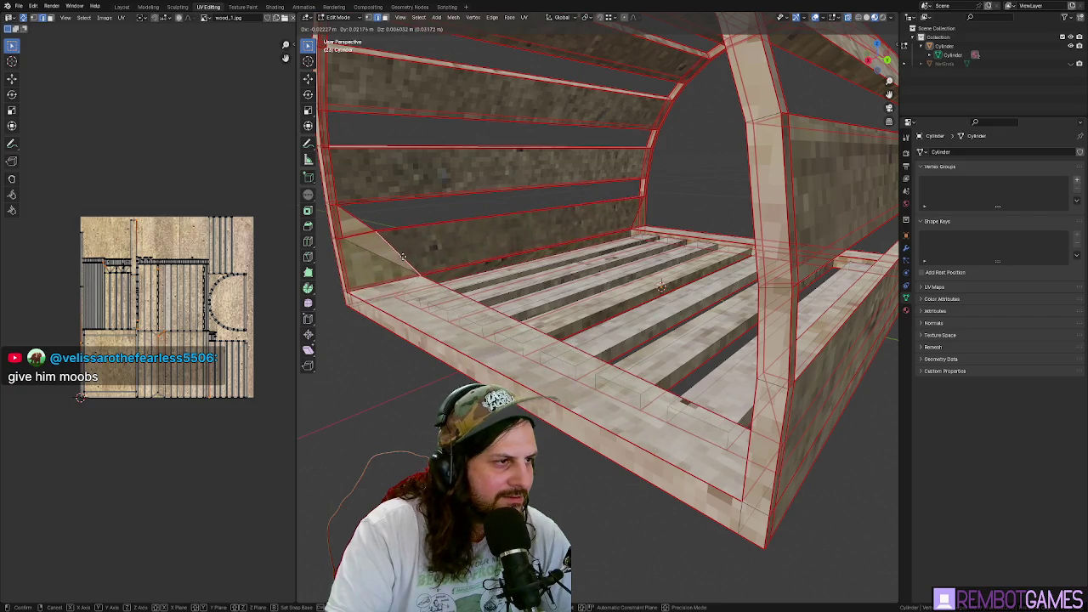
left_click(403, 255)
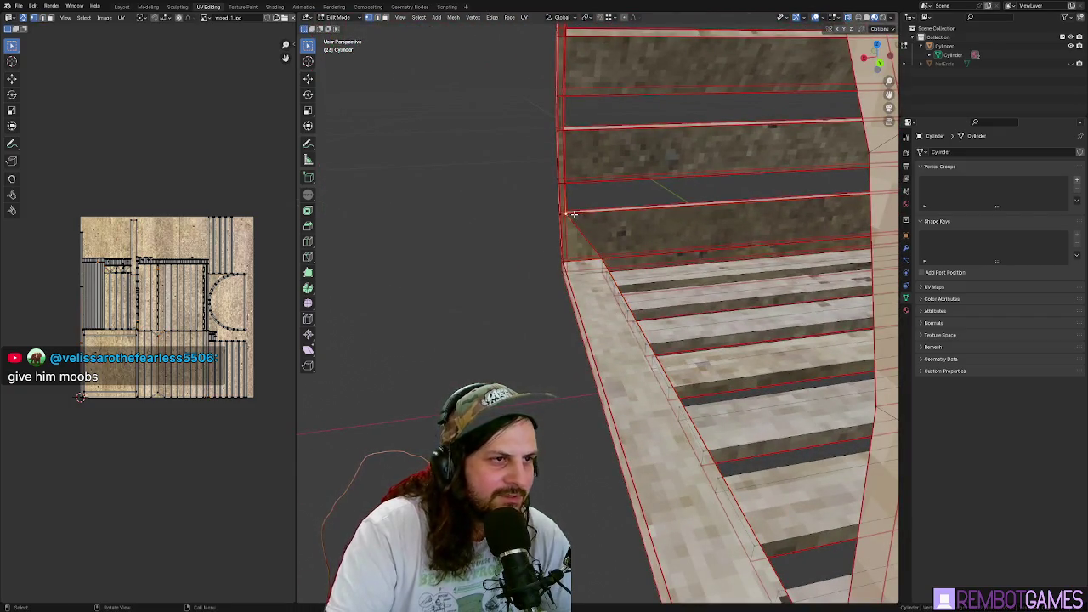
left_click(574, 215)
key("KP_Decimal")
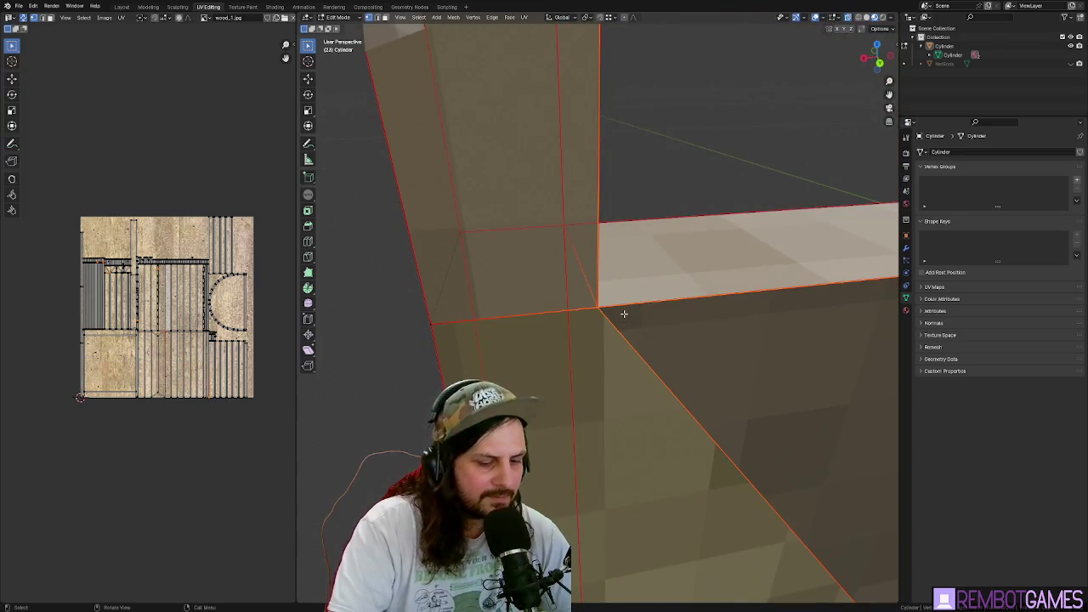
key("alt+a")
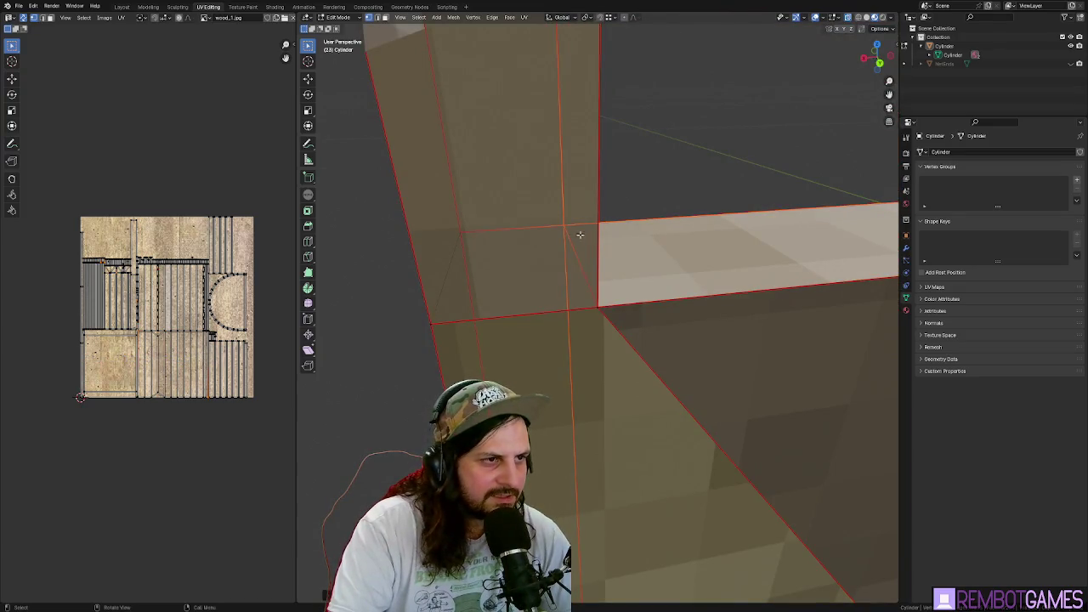
key("alt+a")
key("a")
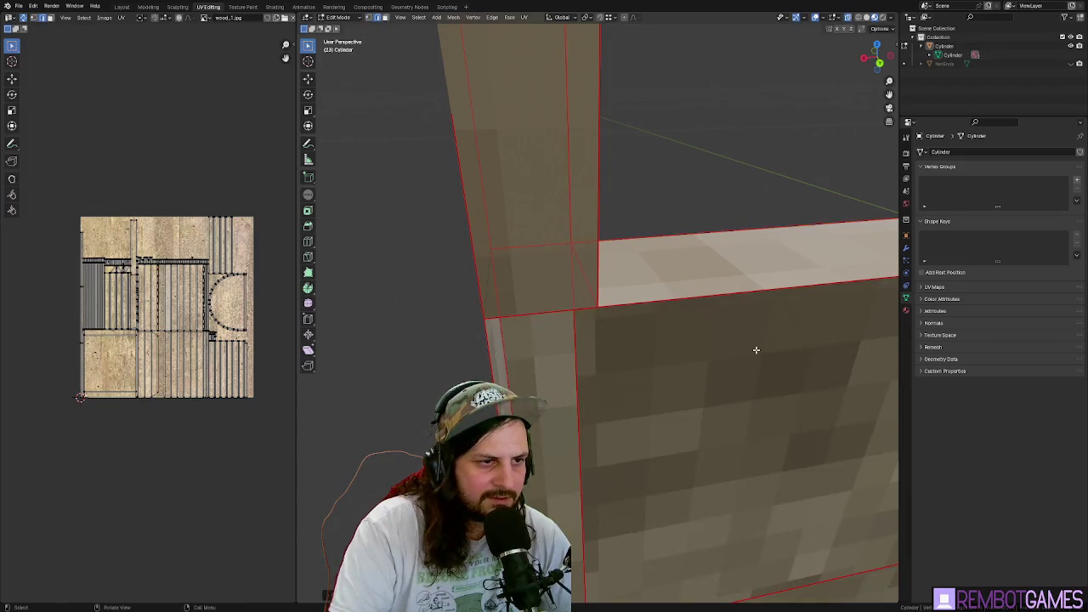
- Delete the stray edges at the first inner corner of the arch frame
mouse_move(755, 349)
left_mouse_down()
mouse_move(748, 355)
mouse_move(759, 330)
mouse_move(411, 325)
left_mouse_up()
mouse_move(841, 295)
left_mouse_down()
mouse_move(769, 290)
mouse_move(629, 486)
left_mouse_up()
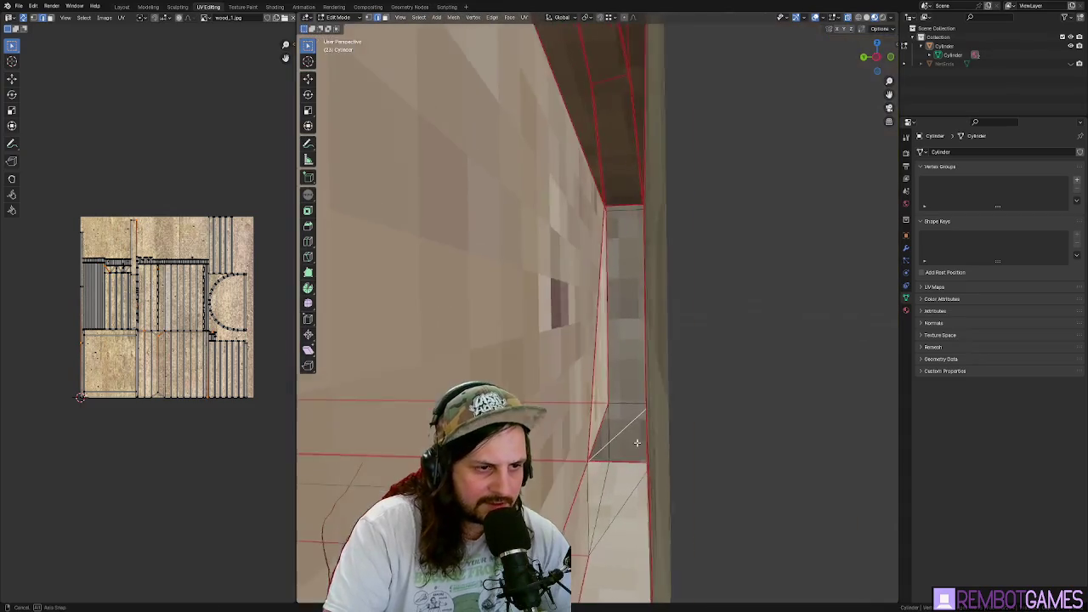
key("x")
left_click(621, 439)
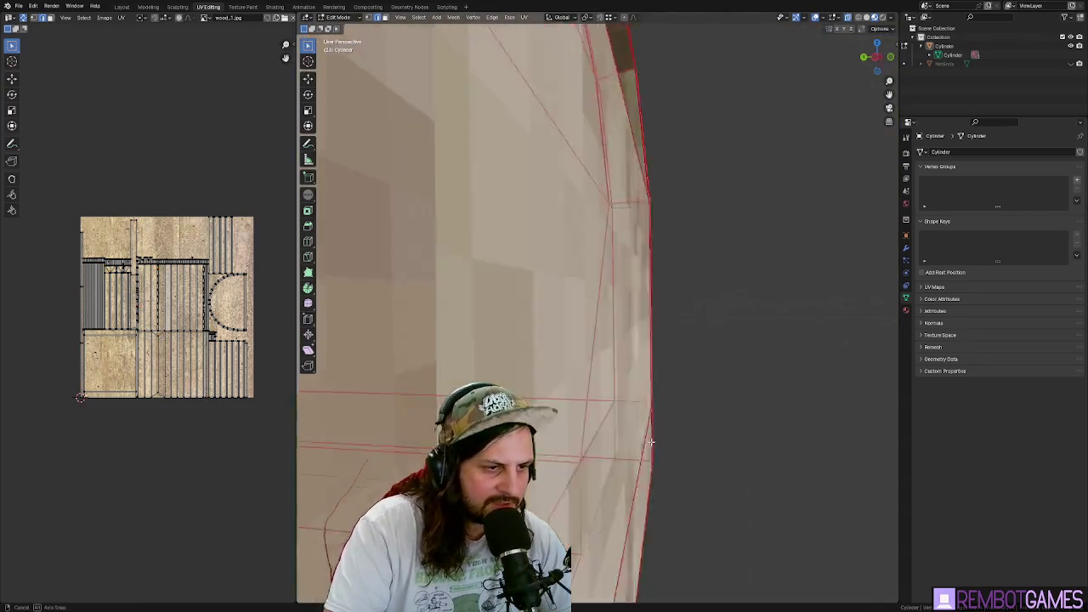
- Delete the remaining stray edges along the wall corner of the arched tunnel
left_click_drag(622, 438, 548, 307)
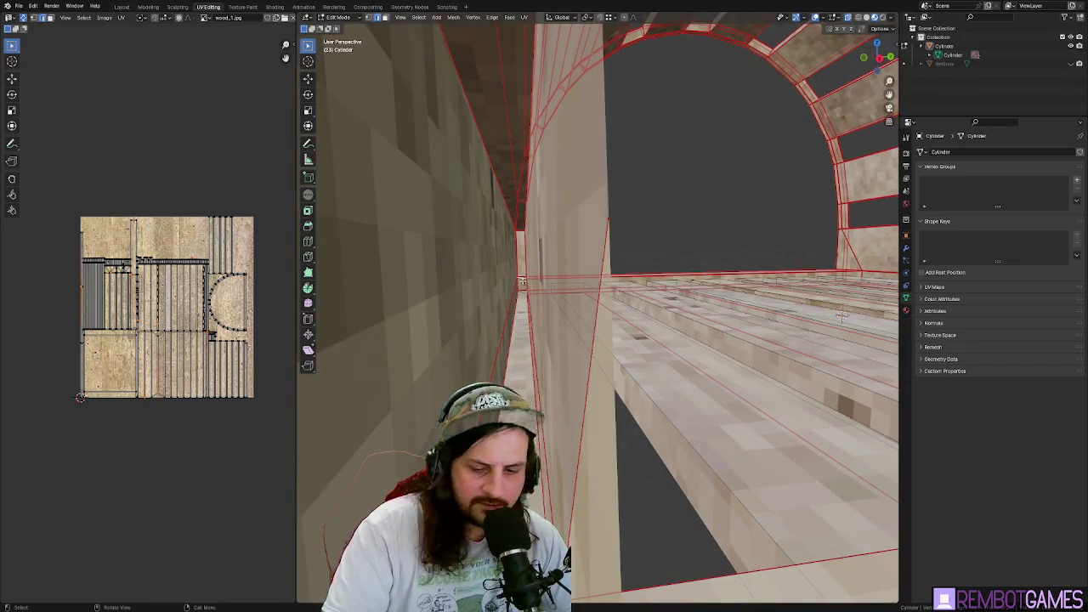
mouse_move(521, 280)
left_mouse_down()
mouse_move(631, 313)
mouse_move(643, 376)
mouse_move(680, 377)
mouse_move(673, 381)
mouse_move(789, 246)
mouse_move(534, 23)
mouse_move(660, 42)
mouse_move(761, 98)
mouse_move(736, 285)
mouse_move(748, 295)
mouse_move(724, 220)
left_mouse_up()
key("x")
left_click(630, 314)
scroll(658, 382, "up", 3)
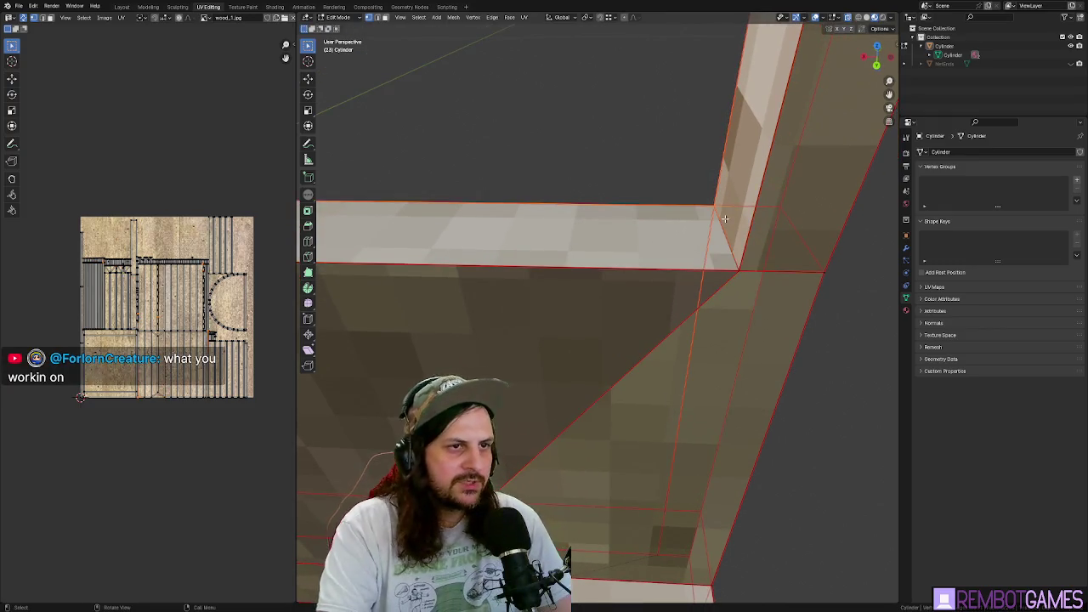
right_click(723, 216)
- Nudge the corner vertex where the wall meets the floor so it lines up
key("Escape")
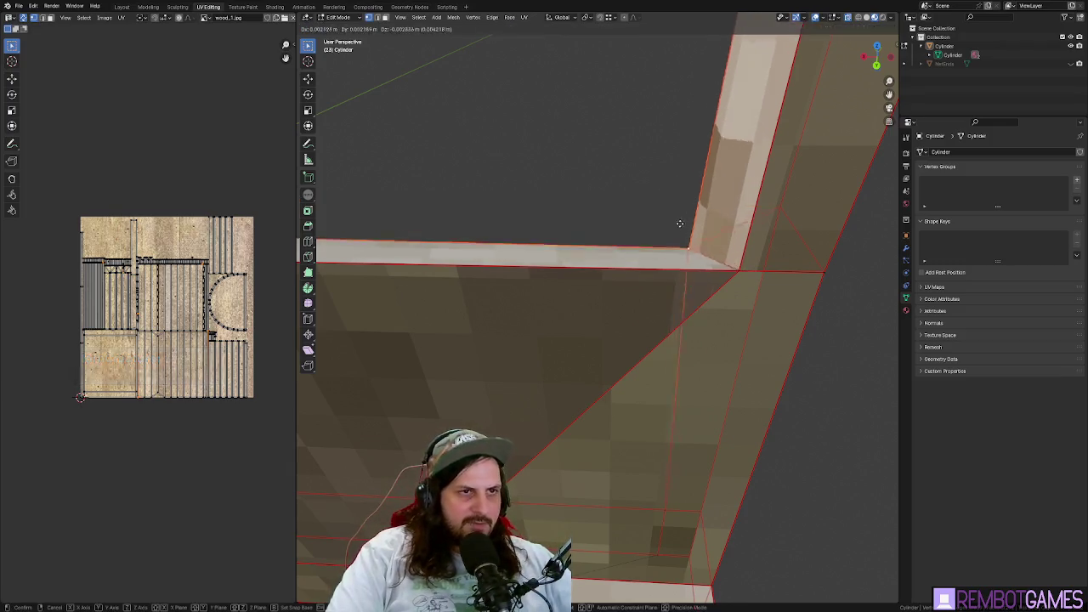
left_click(744, 285)
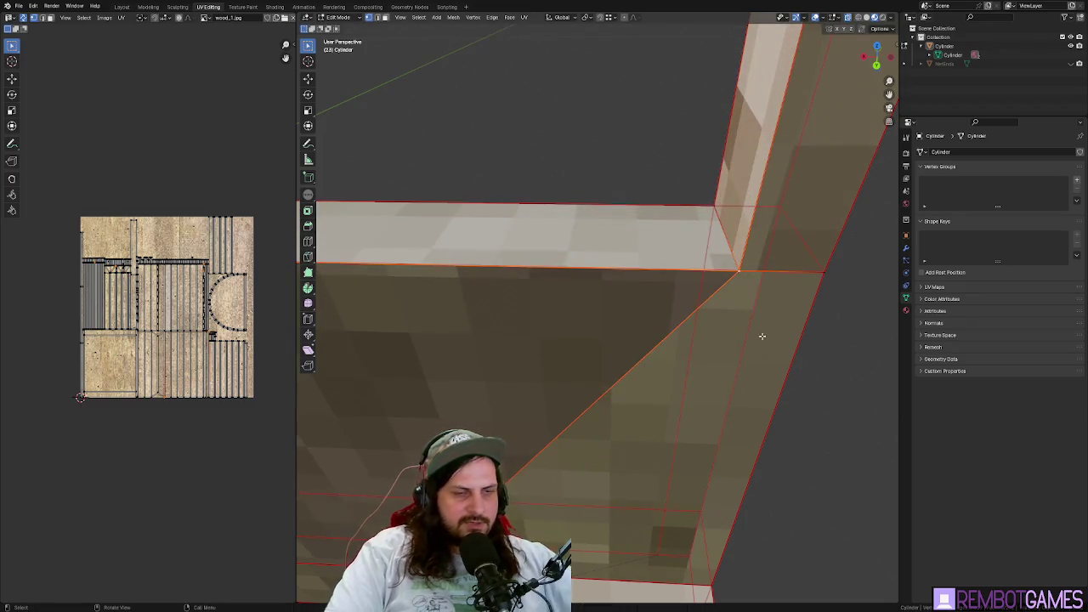
key("g")
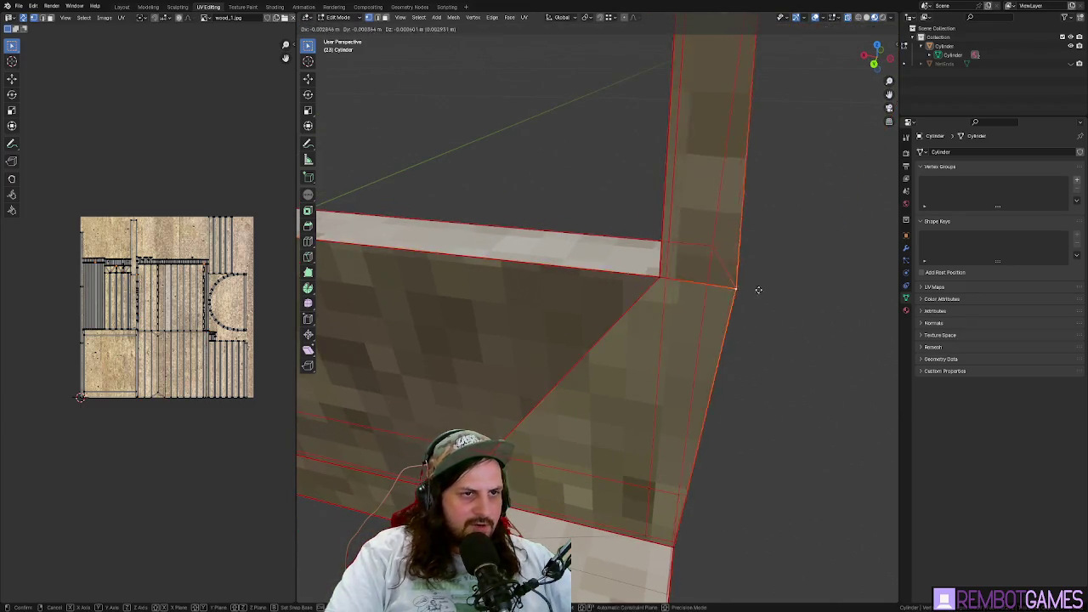
left_click(759, 290)
scroll(595, 431, "up", 4)
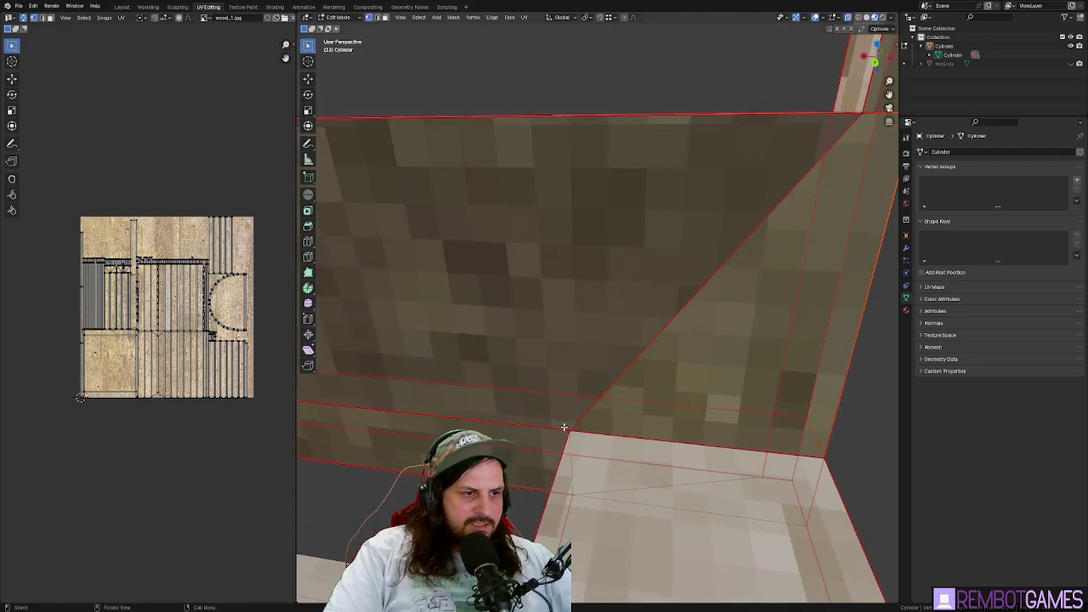
- Select another corner vertex and the edge along the left slat's top
left_click(565, 427)
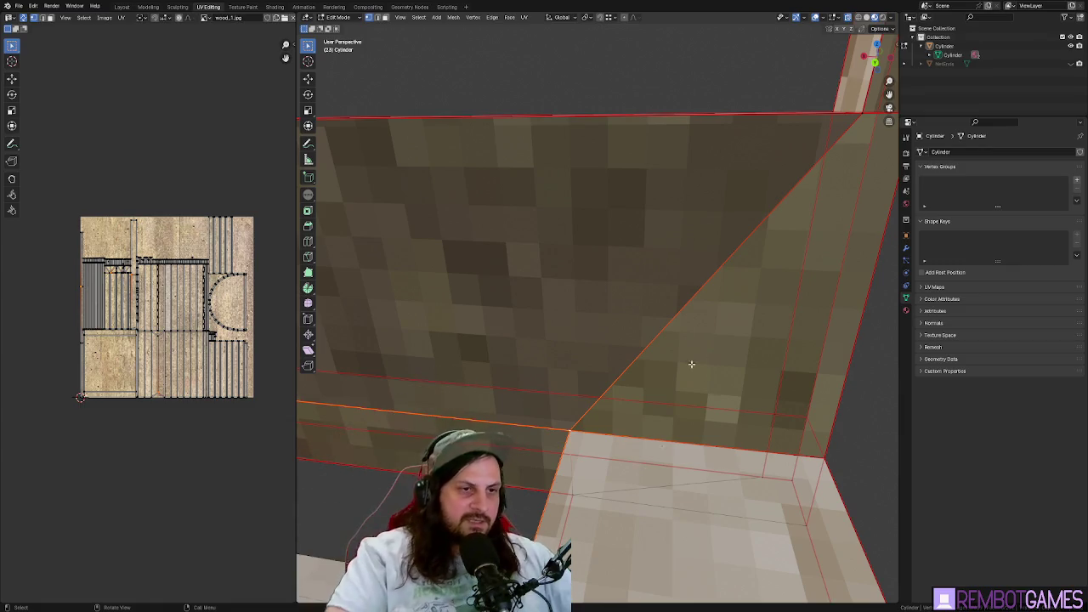
scroll(687, 365, "down", 5)
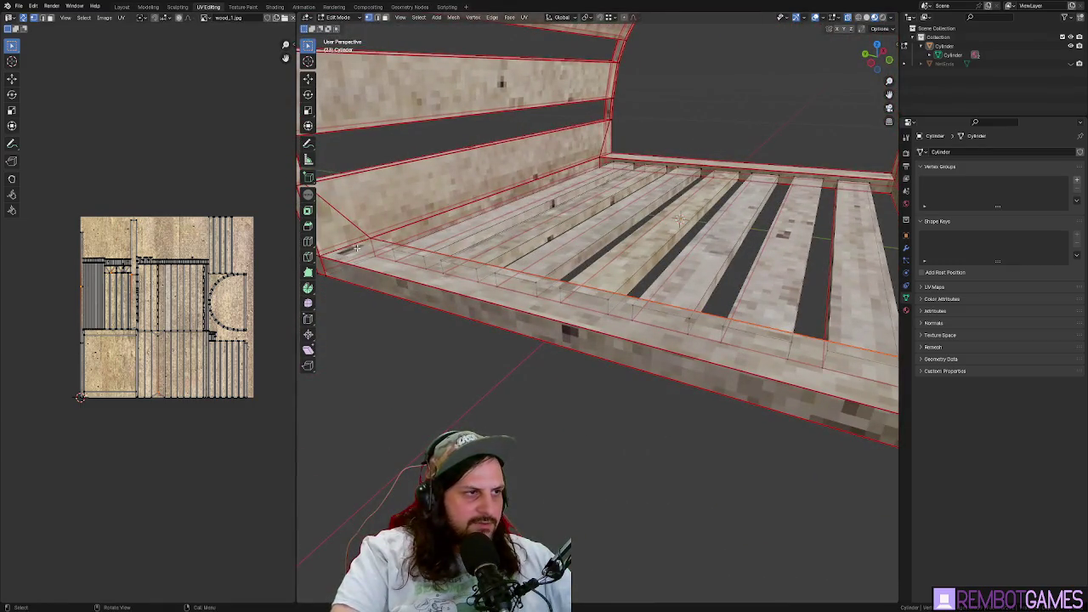
left_click(371, 239)
scroll(371, 239, "up", 10)
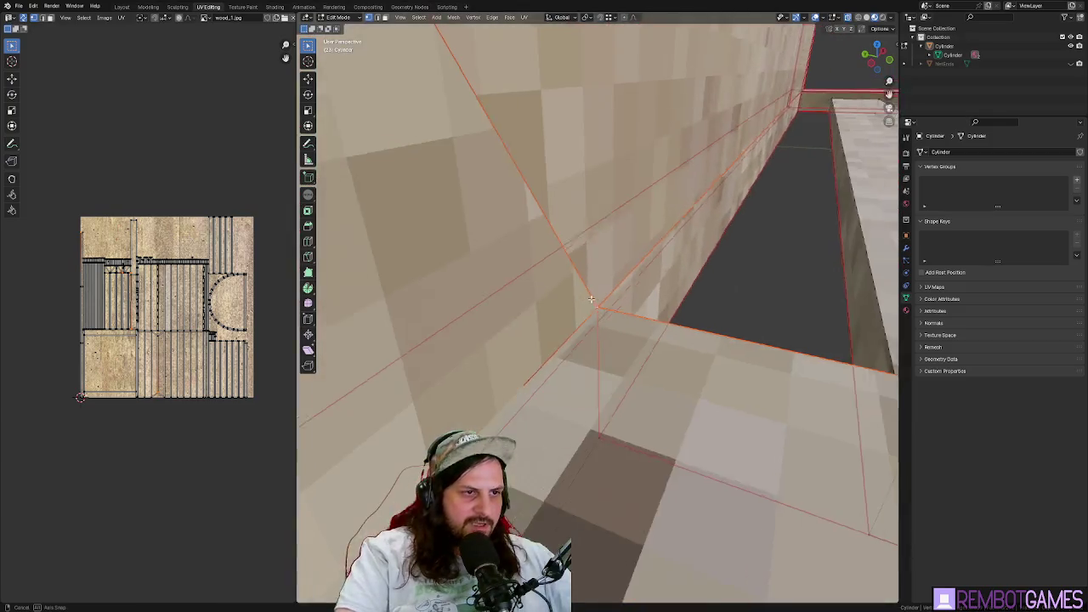
scroll(582, 293, "down", 10)
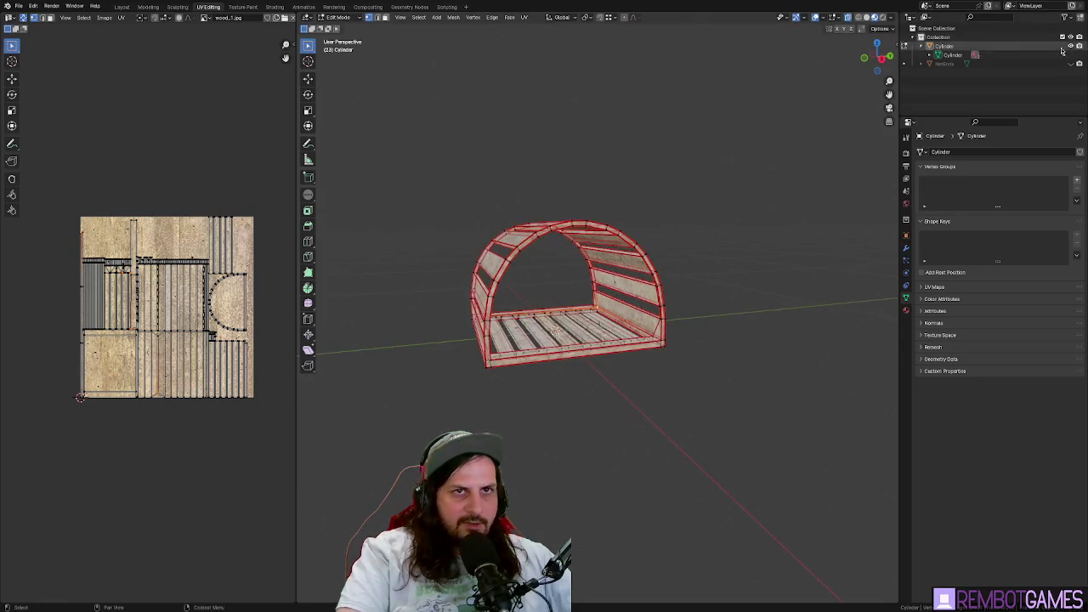
- Briefly unhide the NetEnds net to check the arch, then hide it again
key("alt+h")
mouse_move(692, 178)
left_mouse_down()
mouse_move(816, 178)
mouse_move(684, 177)
mouse_move(563, 349)
left_mouse_up()
left_click(1069, 64)
scroll(654, 175, "up", 8)
scroll(562, 351, "up", 4)
scroll(563, 351, "up", 8)
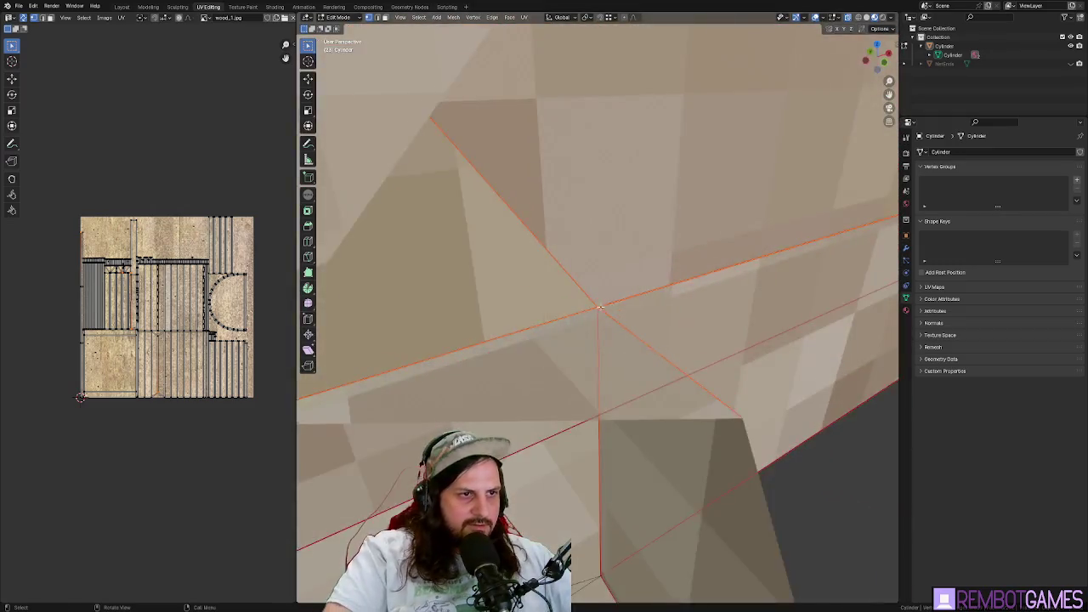
- Snap the selected corner vertex onto the wall edge
key("g")
mouse_move(584, 268)
left_mouse_down()
mouse_move(435, 270)
mouse_move(529, 218)
mouse_move(572, 179)
left_mouse_up()
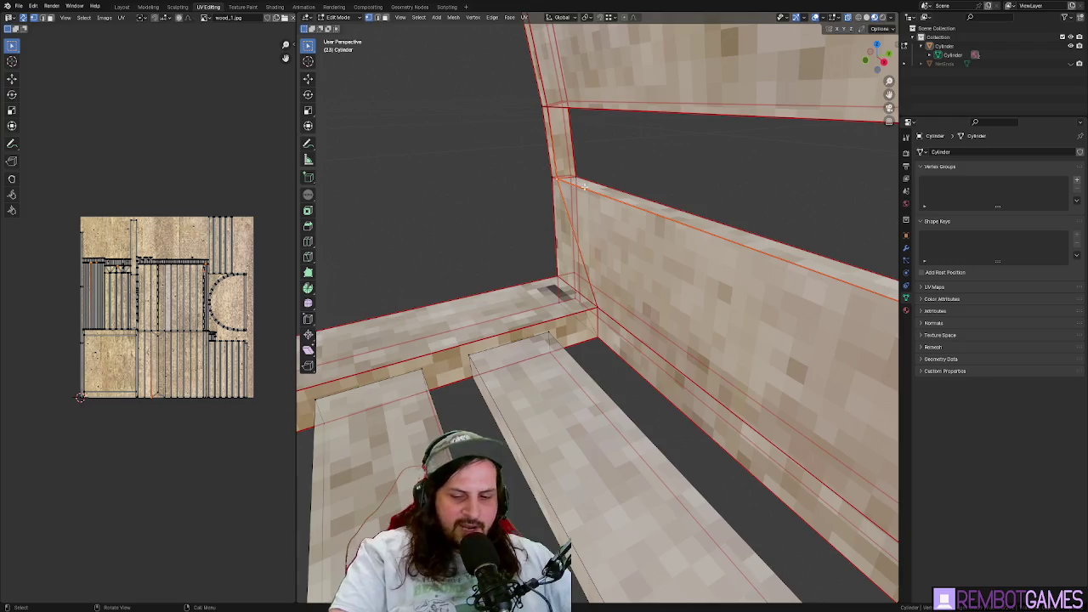
scroll(584, 186, "up", 5)
mouse_move(667, 299)
left_mouse_down()
mouse_move(495, 382)
mouse_move(719, 252)
mouse_move(495, 260)
left_mouse_up()
scroll(419, 243, "up", 5)
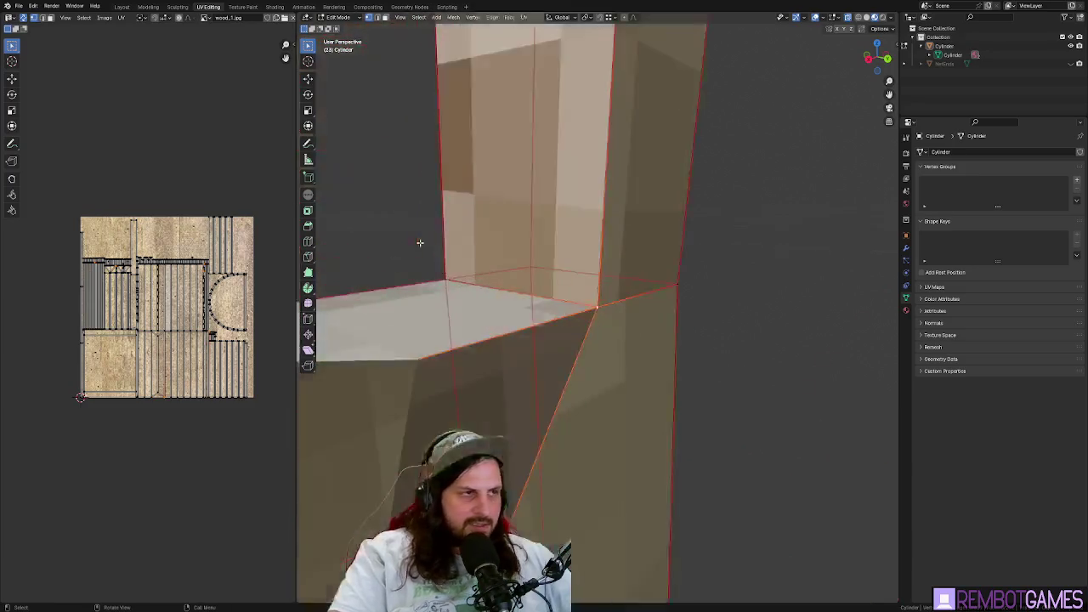
key("g")
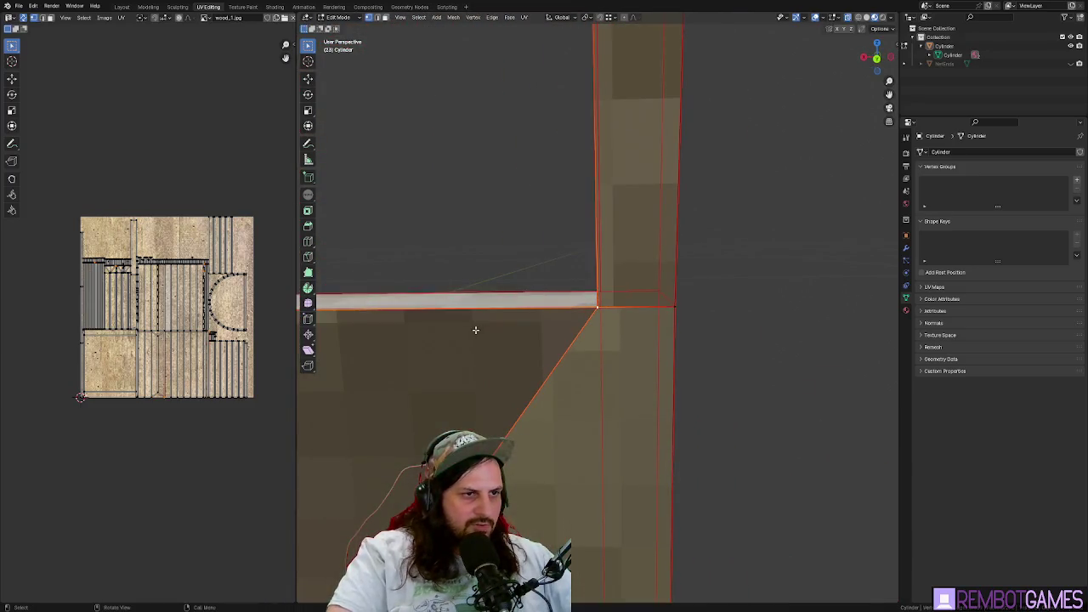
left_click(474, 330)
scroll(473, 331, "down", 6)
- Delete the leftover edges at that corner of the frame
mouse_move(817, 352)
left_mouse_down()
mouse_move(553, 280)
mouse_move(425, 260)
mouse_move(428, 249)
mouse_move(512, 269)
mouse_move(554, 338)
mouse_move(584, 448)
mouse_move(597, 448)
left_mouse_up()
scroll(539, 283, "up", 5)
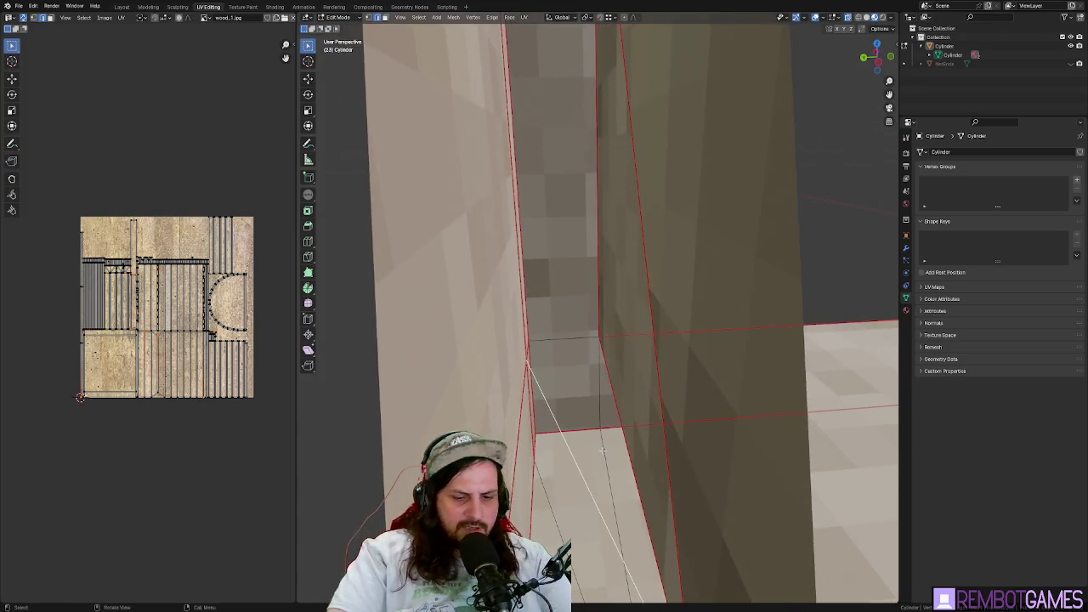
key("x")
left_click(592, 452)
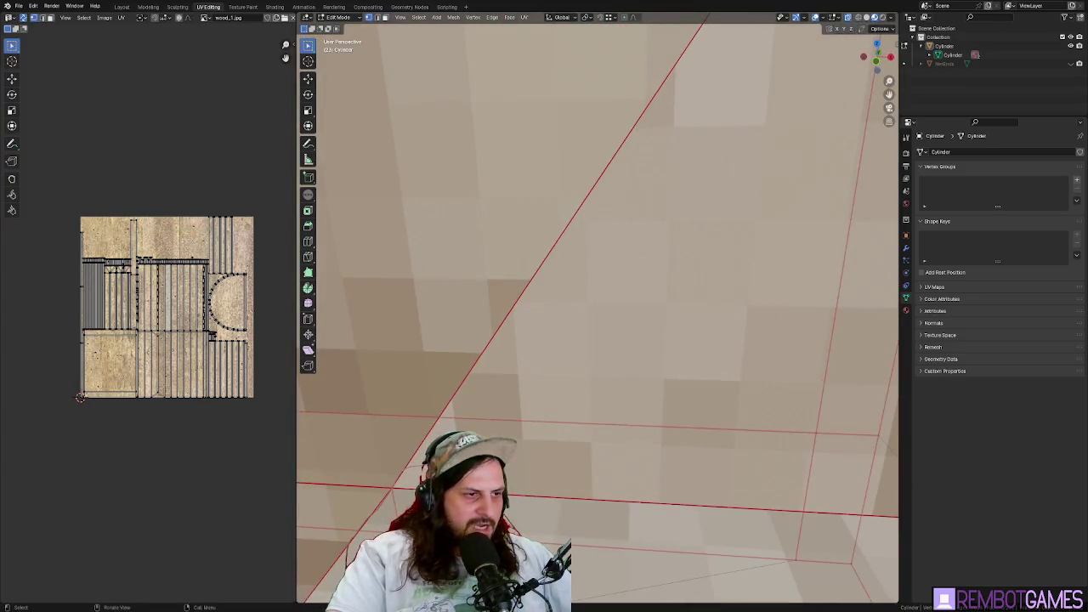
- Reposition one more corner vertex and reselect the whole mesh
mouse_move(392, 475)
left_mouse_down()
mouse_move(621, 295)
mouse_move(646, 353)
mouse_move(609, 192)
mouse_move(610, 364)
mouse_move(684, 360)
mouse_move(664, 338)
left_mouse_up()
key("g")
left_click(648, 347)
right_click(609, 192)
key("Escape")
key("a")
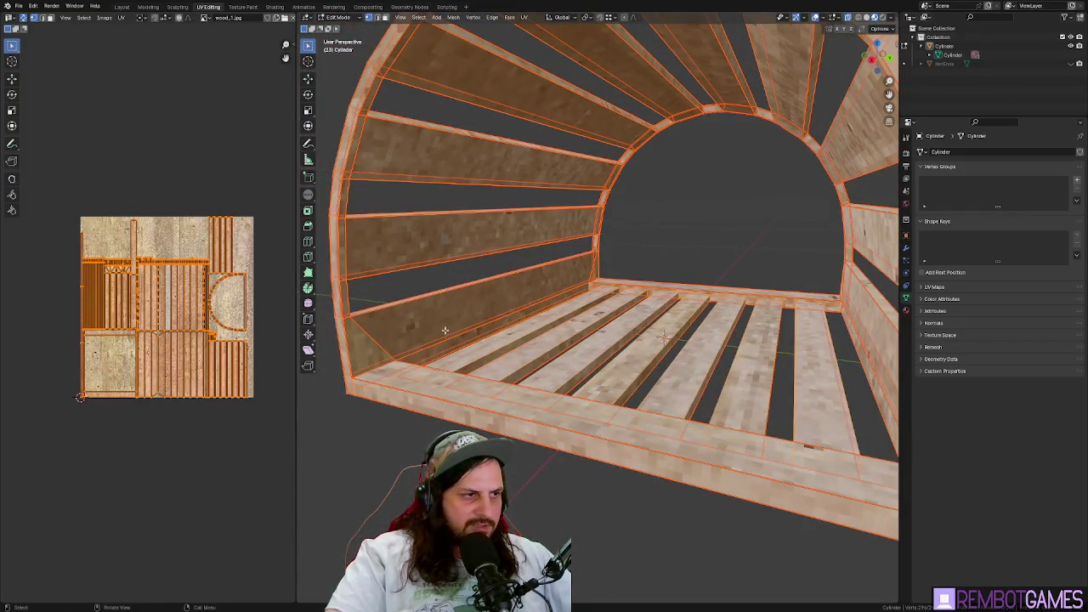
key("alt+a")
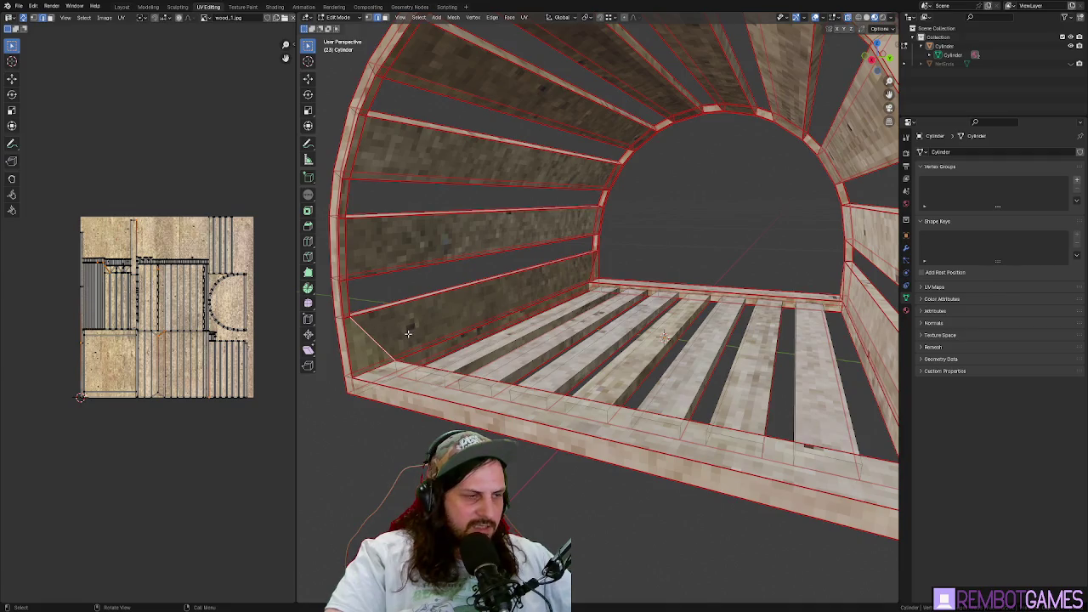
right_click(372, 333)
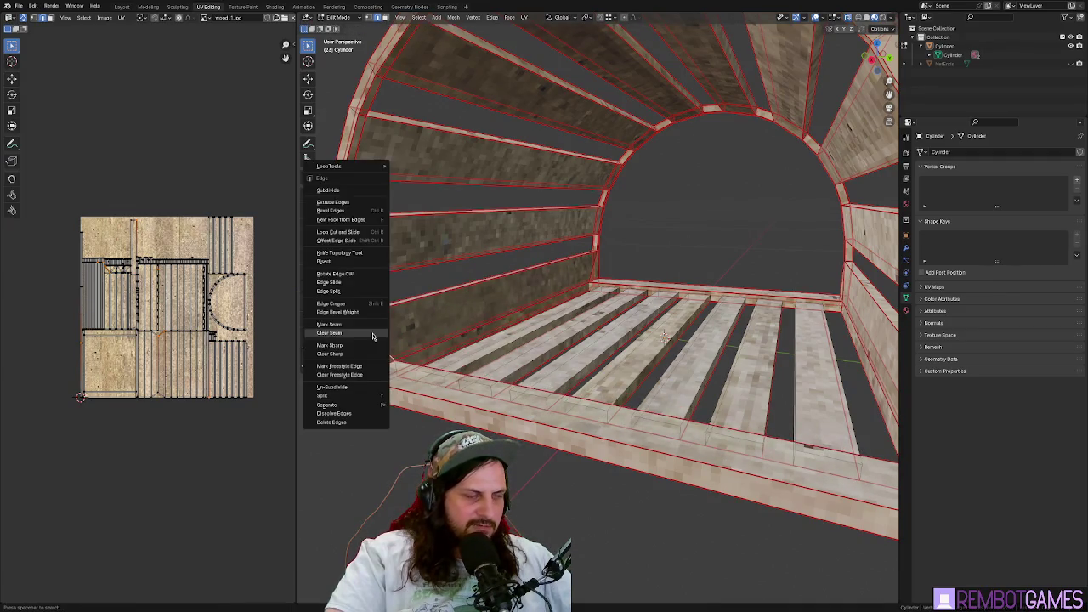
key("Escape")
key("Tab")
key("Tab")
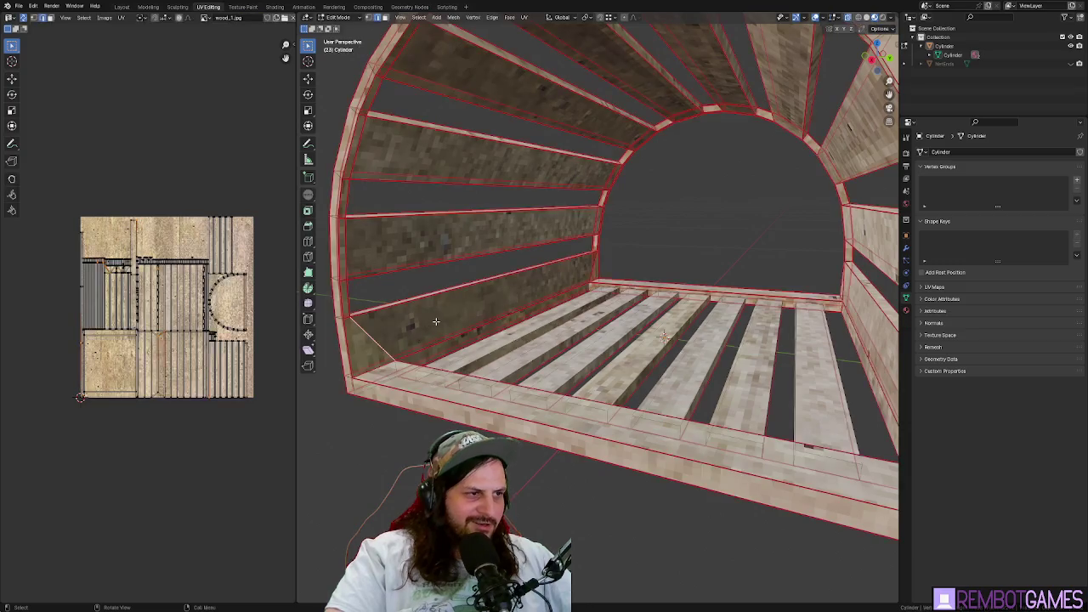
key("Tab")
key("Tab")
right_click(436, 319)
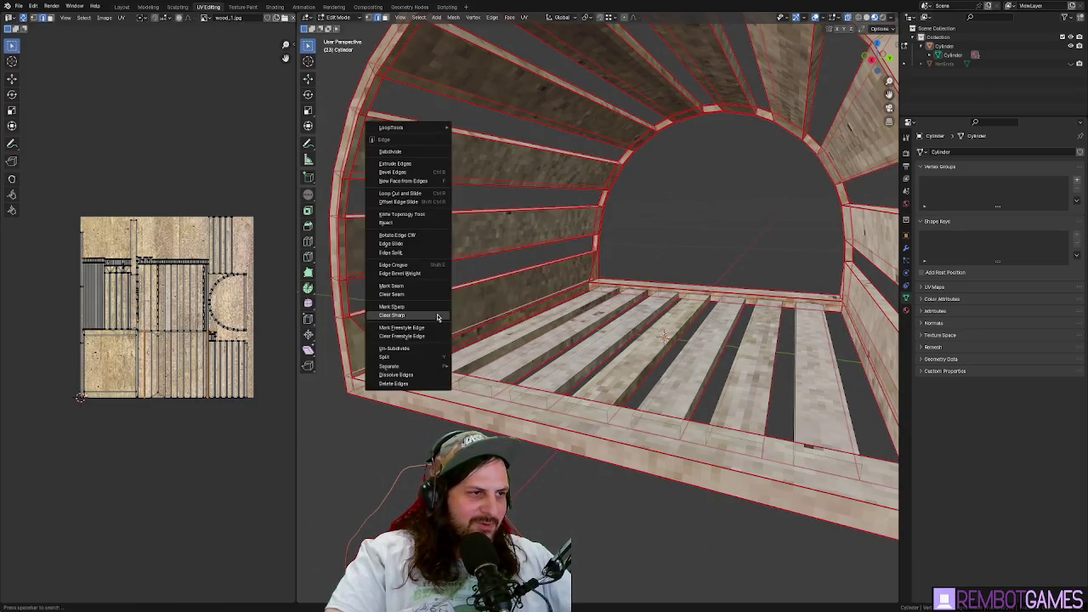
mouse_move(445, 130)
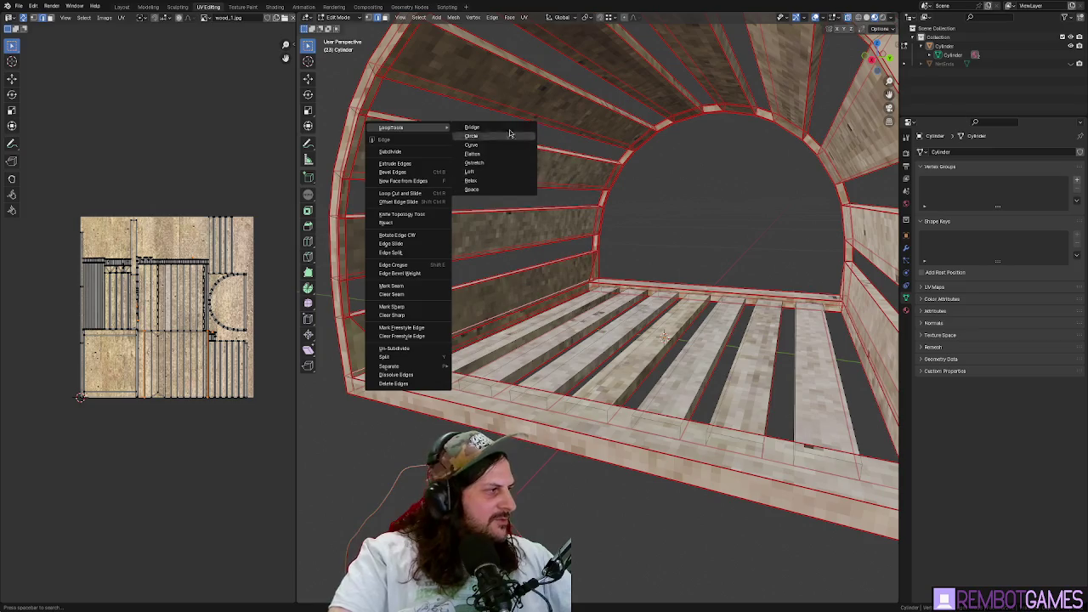
left_click(530, 139)
left_click_drag(544, 323, 554, 333)
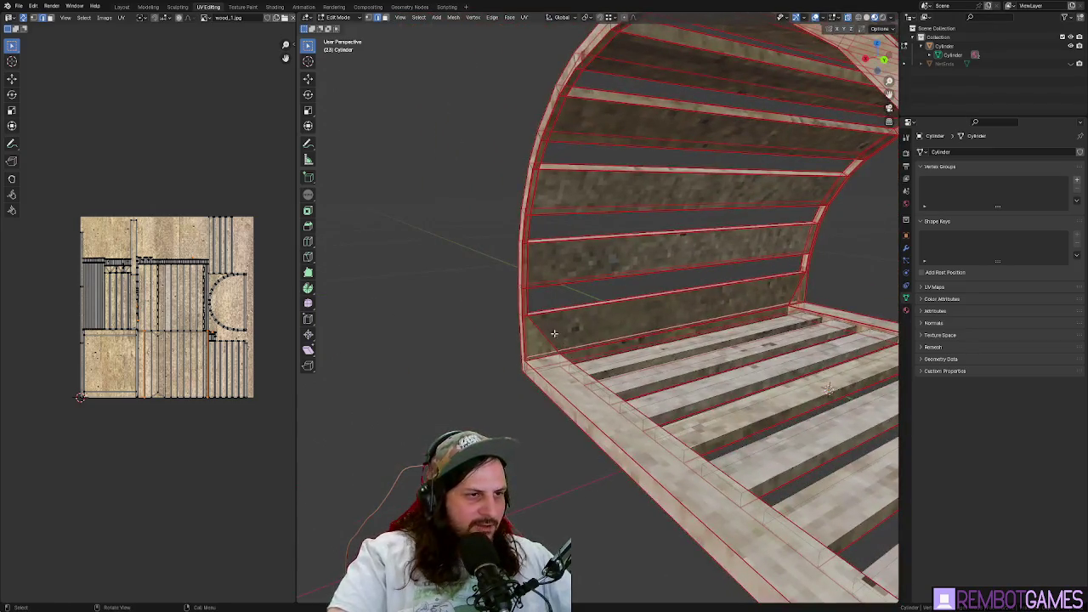
scroll(558, 349, "up", 5)
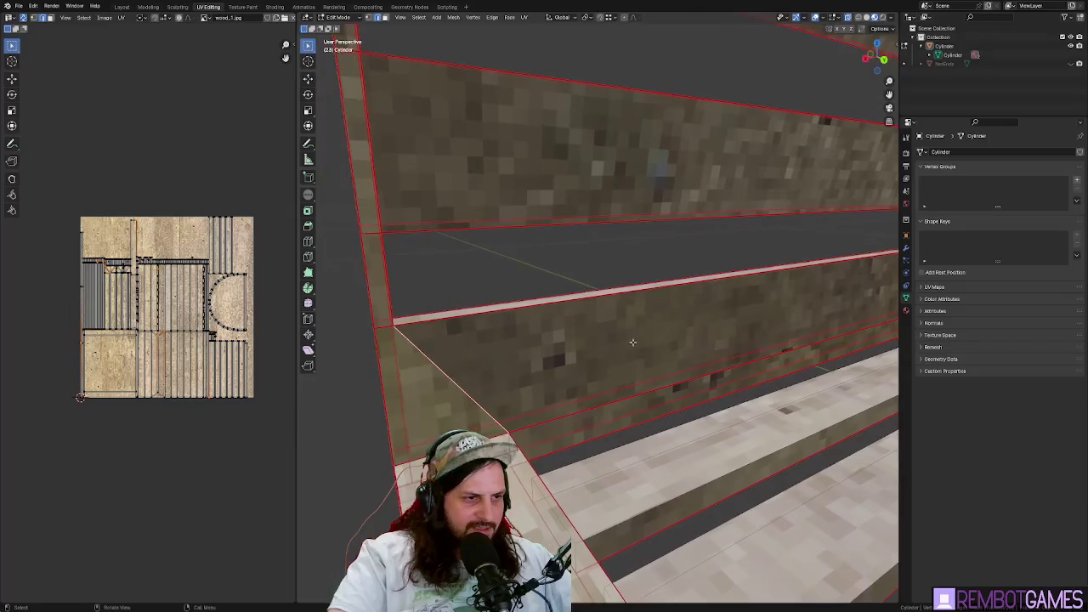
scroll(454, 408, "up", 2)
scroll(563, 387, "down", 2)
scroll(585, 324, "up", 2)
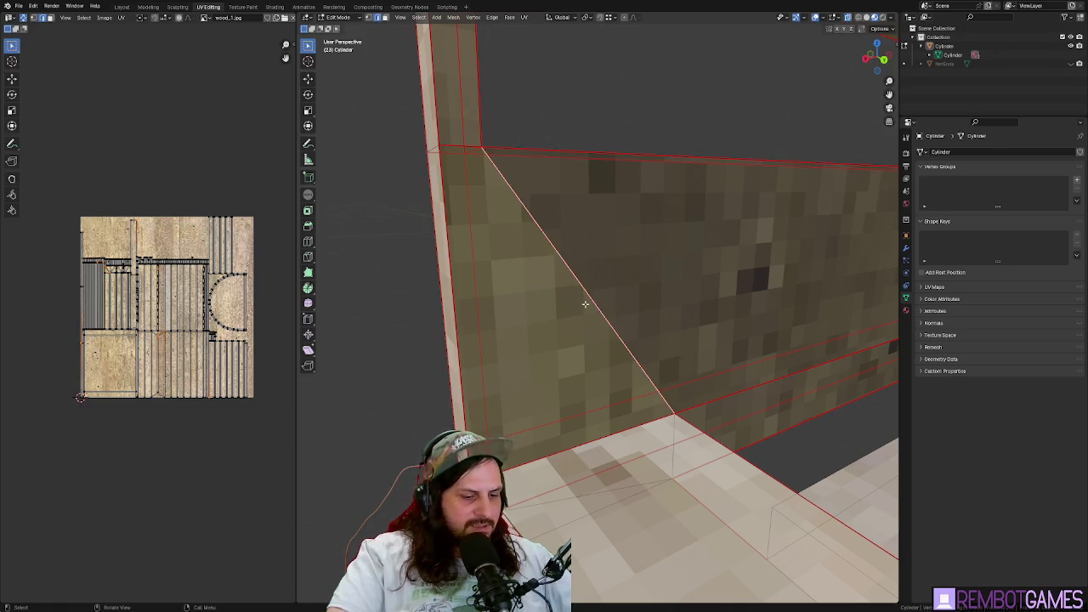
- Dissolve the diagonal edge so the side wall becomes a single face
left_click_drag(585, 303, 630, 228)
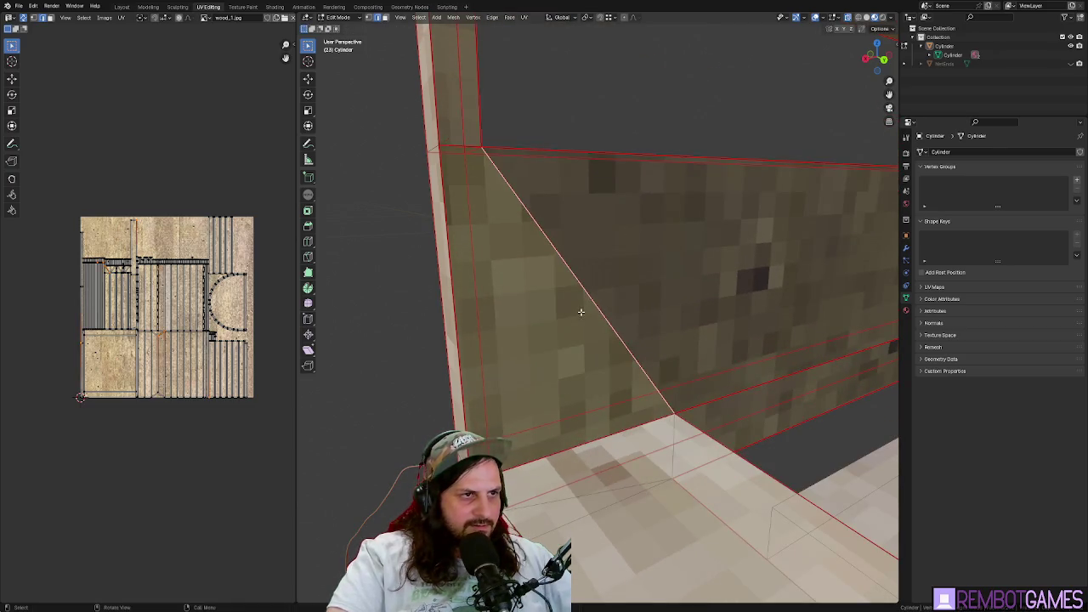
left_click(611, 273)
mouse_move(598, 260)
left_mouse_down()
mouse_move(533, 291)
mouse_move(607, 272)
mouse_move(530, 277)
mouse_move(614, 267)
left_mouse_up()
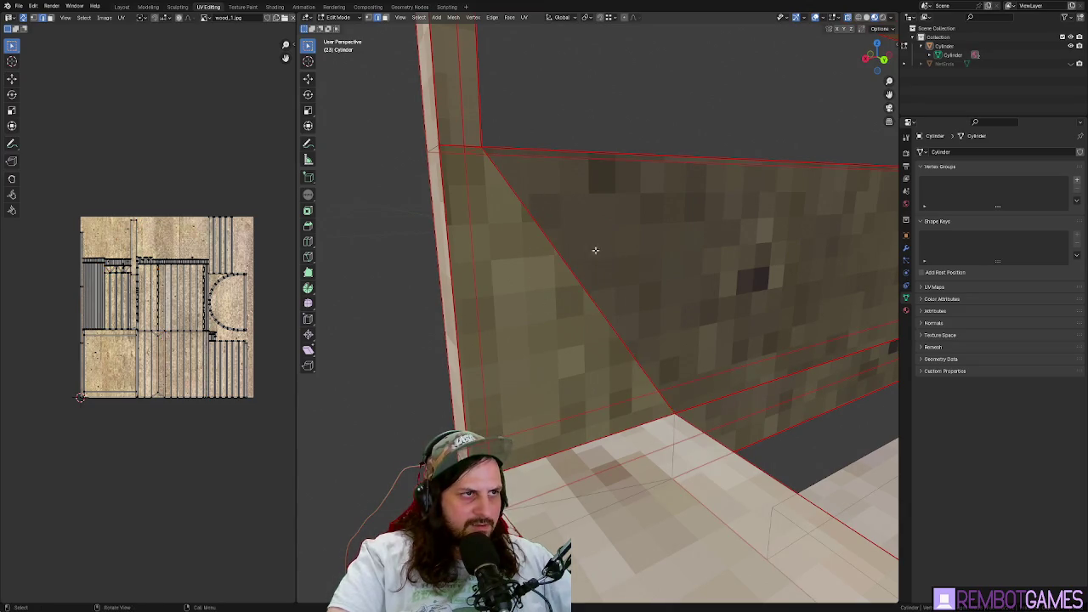
right_click(578, 276)
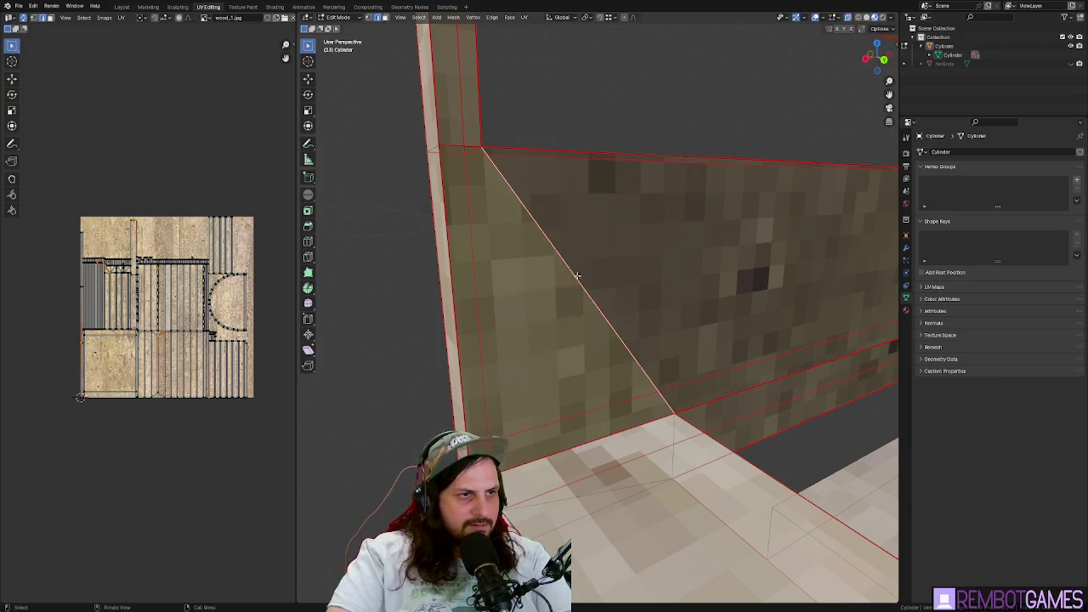
key("x")
left_click(570, 272)
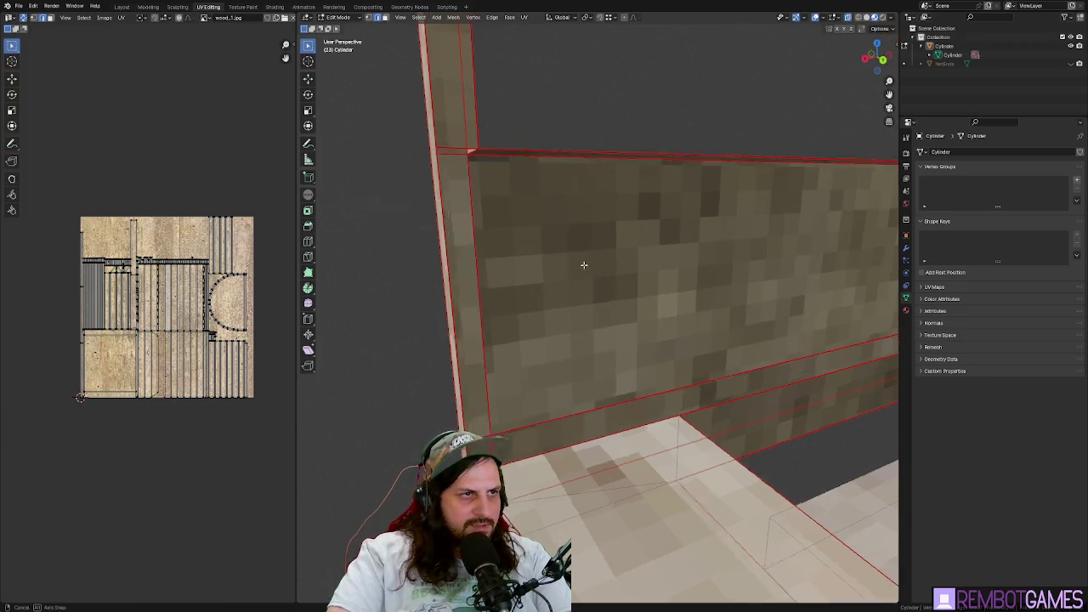
- Re-unwrap the merged wall face and review the ribbed structure
mouse_move(584, 265)
left_mouse_down()
mouse_move(544, 263)
mouse_move(585, 303)
left_mouse_up()
right_click(585, 304)
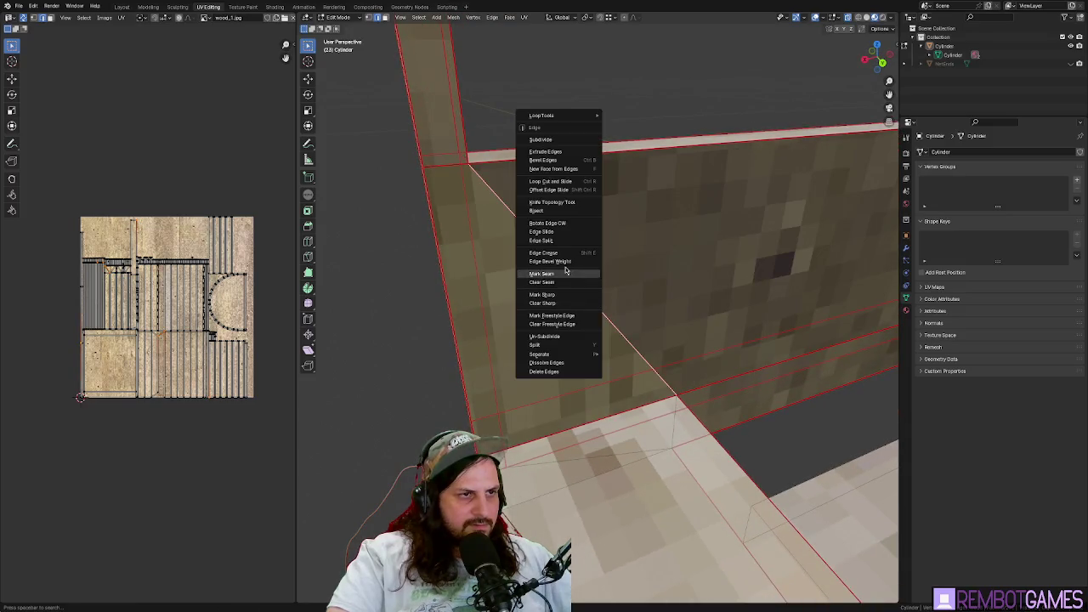
left_click(559, 368)
mouse_move(651, 304)
left_mouse_down()
mouse_move(689, 287)
mouse_move(626, 296)
mouse_move(597, 315)
left_mouse_up()
left_click(640, 264)
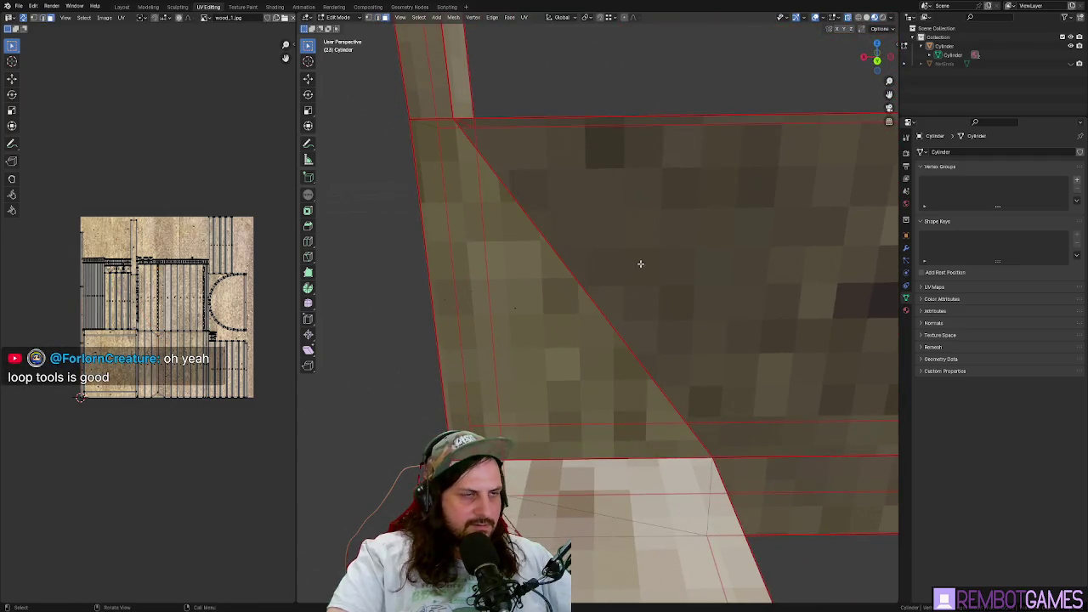
scroll(545, 311, "down", 5)
mouse_move(675, 287)
left_mouse_down()
mouse_move(621, 337)
mouse_move(734, 275)
left_mouse_up()
scroll(766, 251, "up", 5)
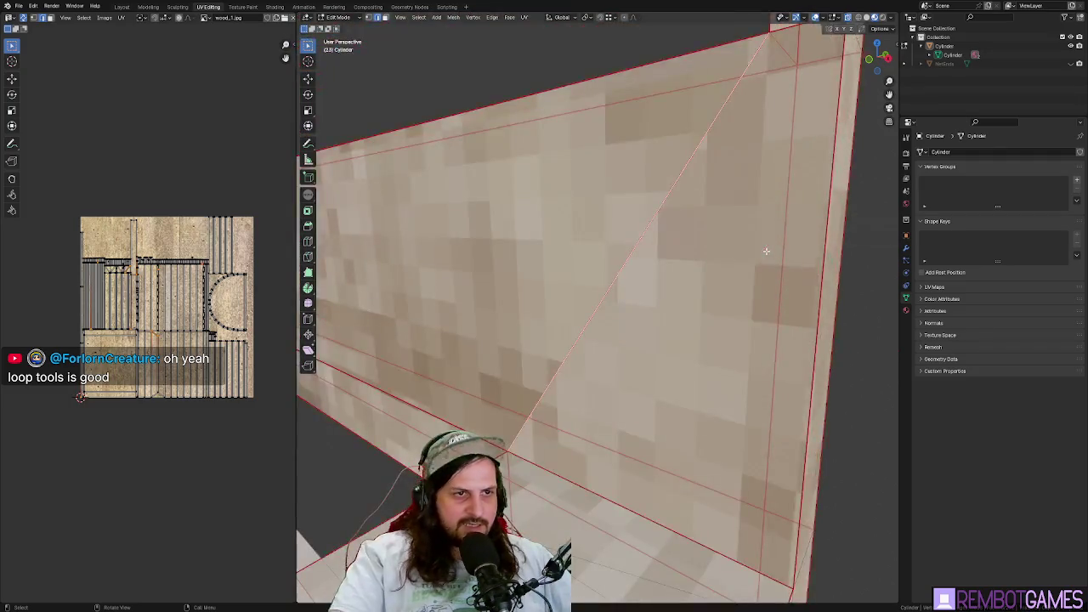
scroll(623, 388, "down", 3)
left_click_drag(623, 388, 621, 358)
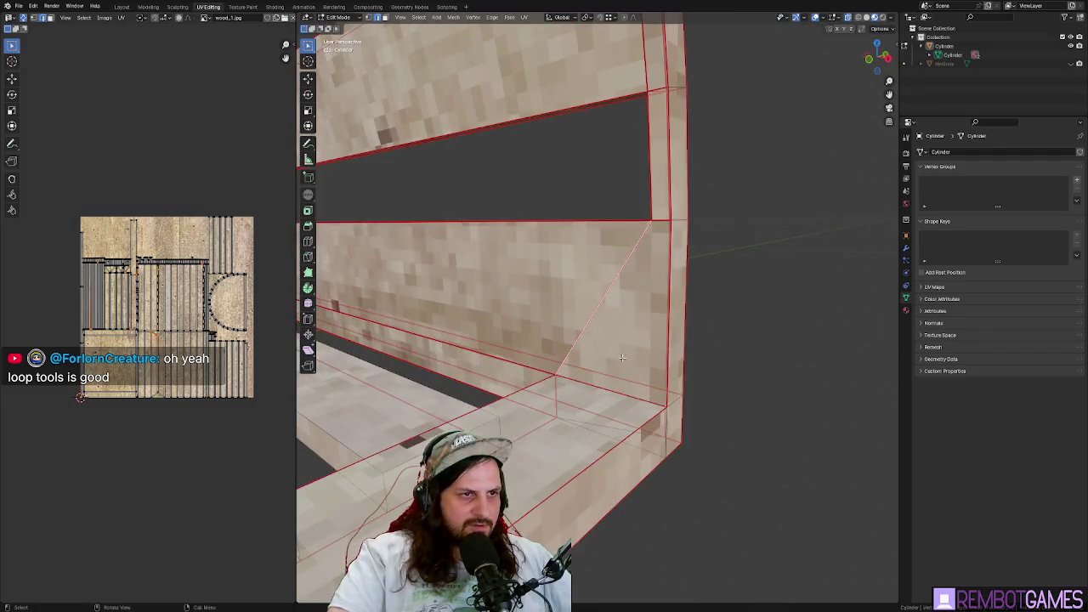
- Mark the selected wall edge as a seam and clear the seam from other edges
right_click(599, 309)
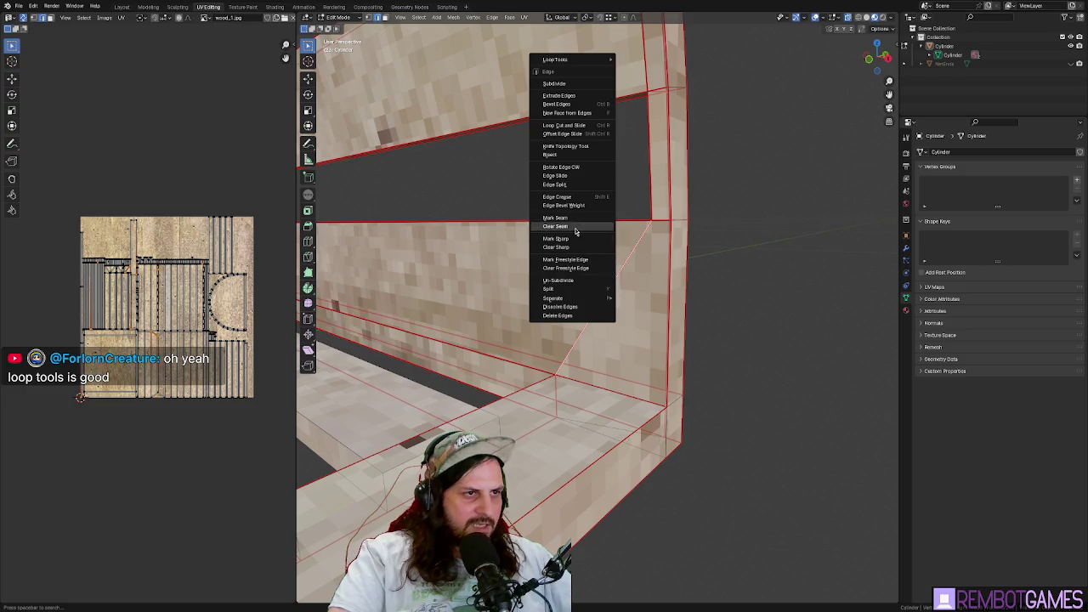
left_click(571, 220)
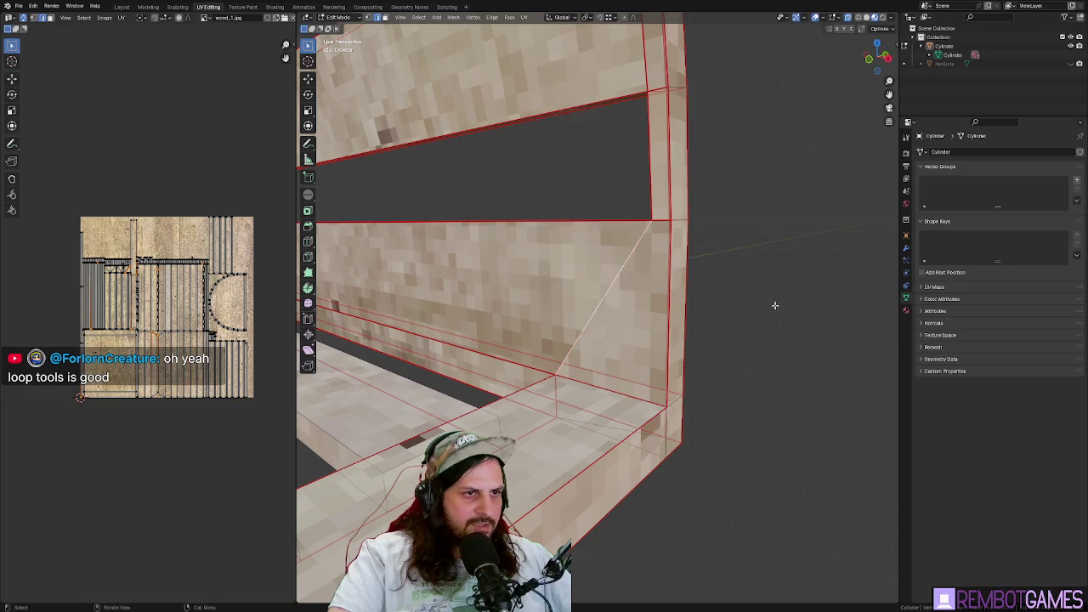
mouse_move(775, 305)
left_mouse_down()
mouse_move(692, 308)
mouse_move(705, 325)
left_mouse_up()
right_click(355, 253)
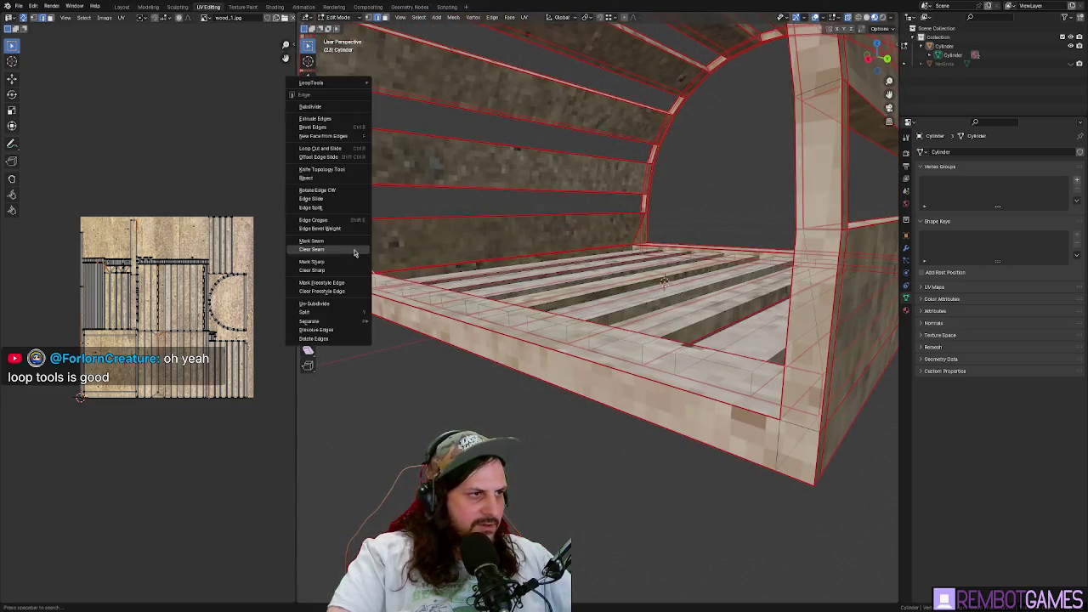
left_click(340, 253)
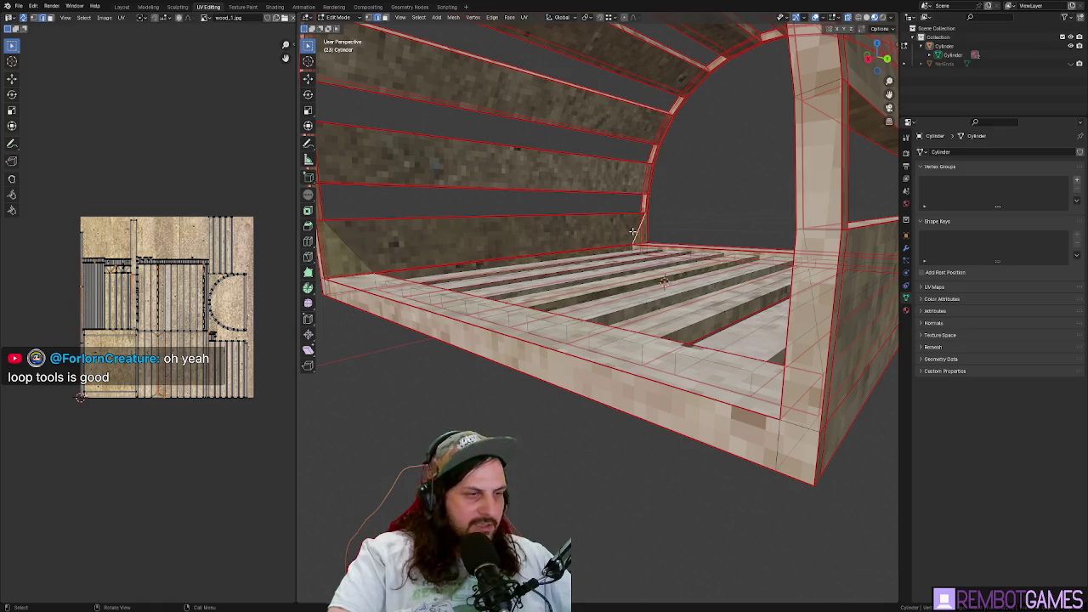
scroll(633, 230, "up", 5)
- Clear the unwanted seams from the wall corner edges and return to Object Mode
right_click(557, 306)
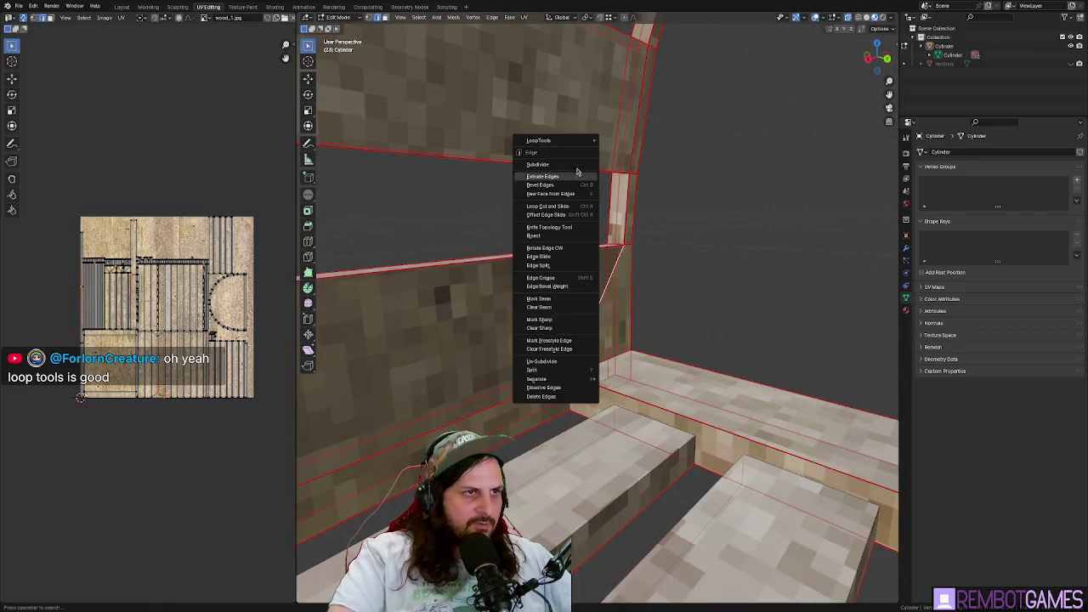
mouse_move(565, 148)
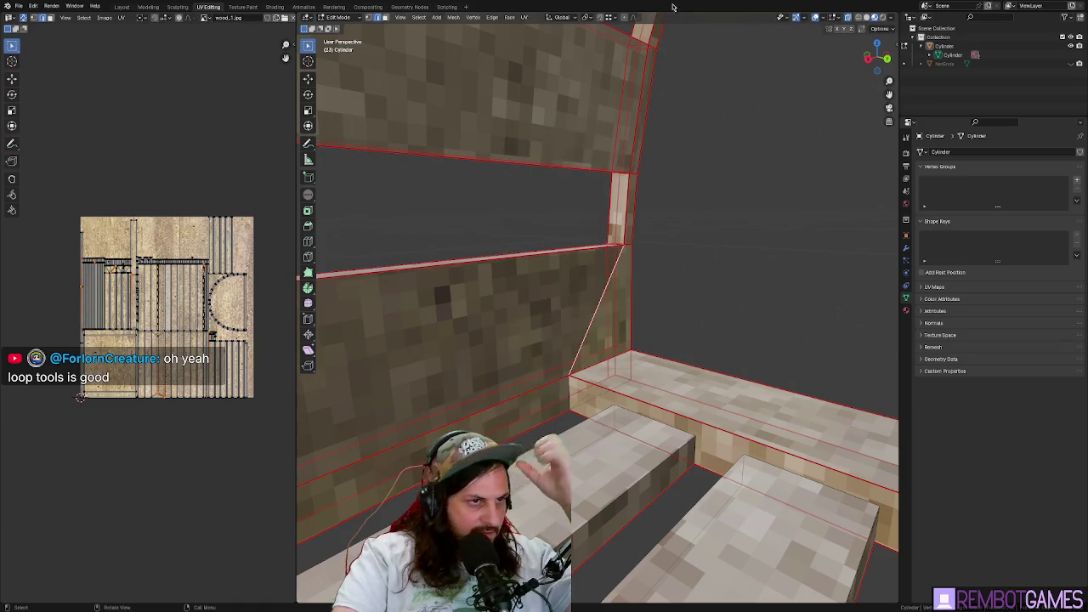
right_click(555, 342)
left_click(554, 346)
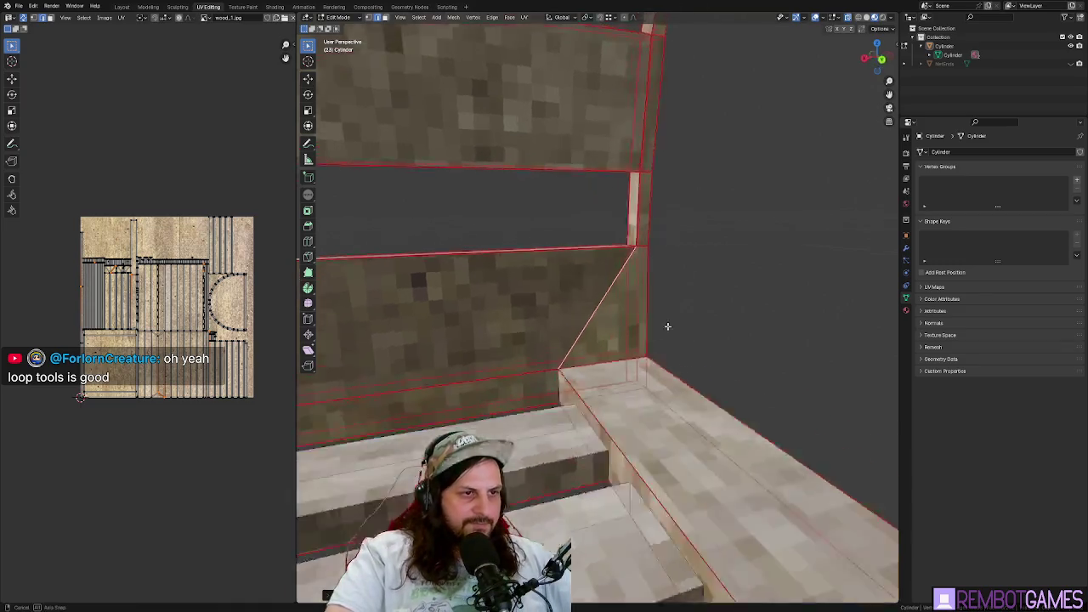
right_click(597, 308)
scroll(595, 305, "up", 3)
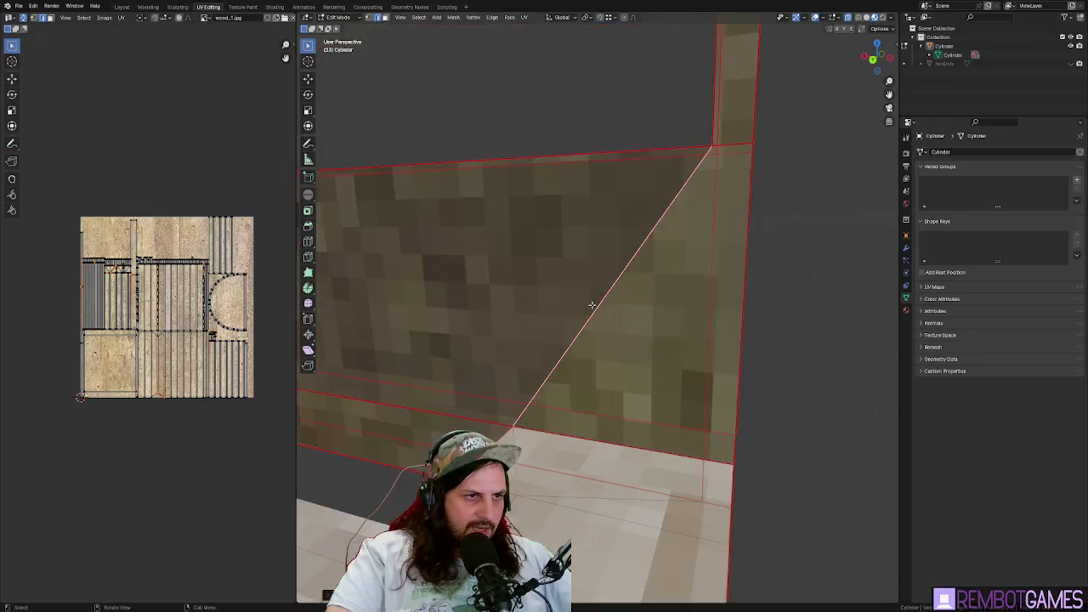
right_click(599, 307)
left_click(574, 286)
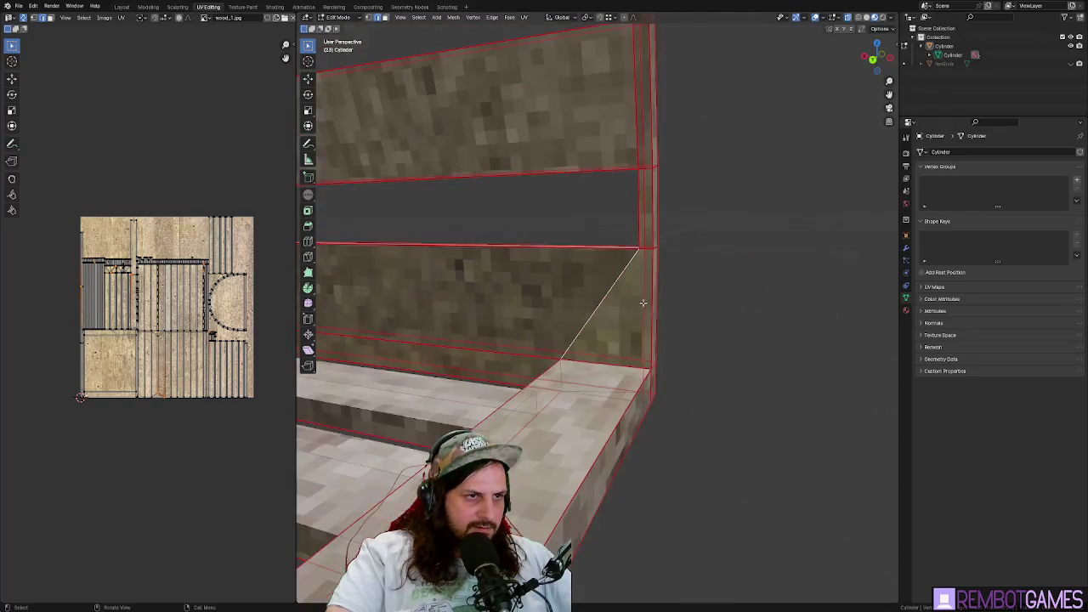
right_click(586, 285)
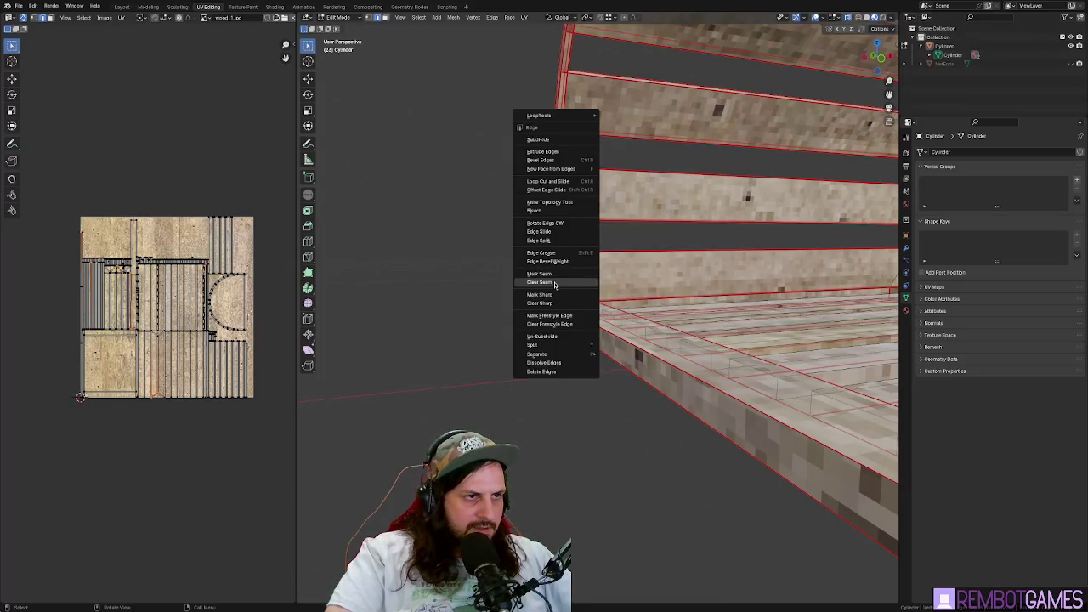
left_click(555, 285)
scroll(586, 267, "up", 4)
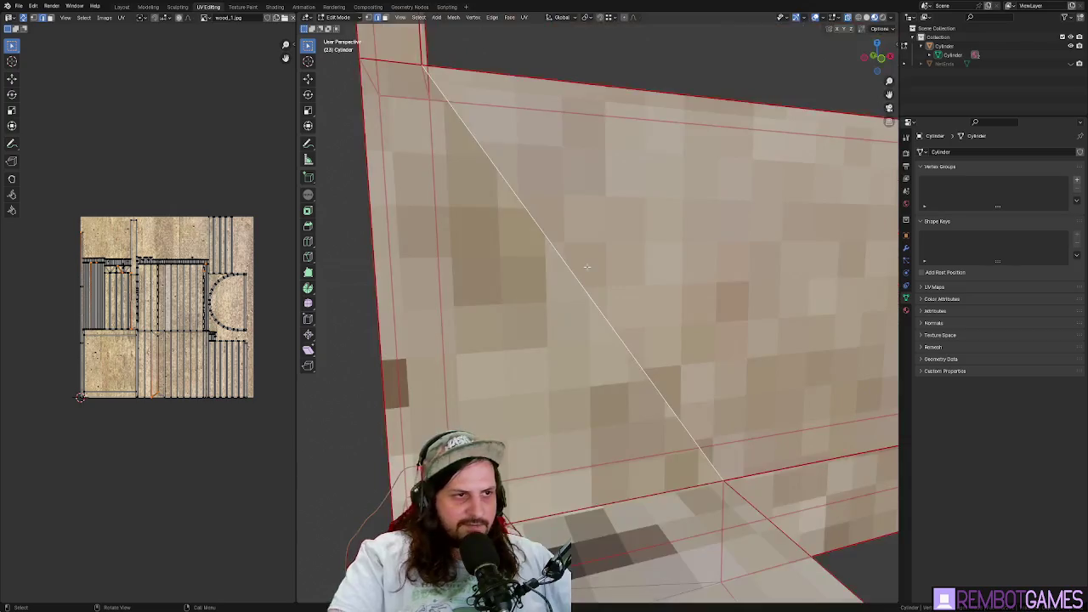
scroll(586, 267, "down", 8)
key("Tab")
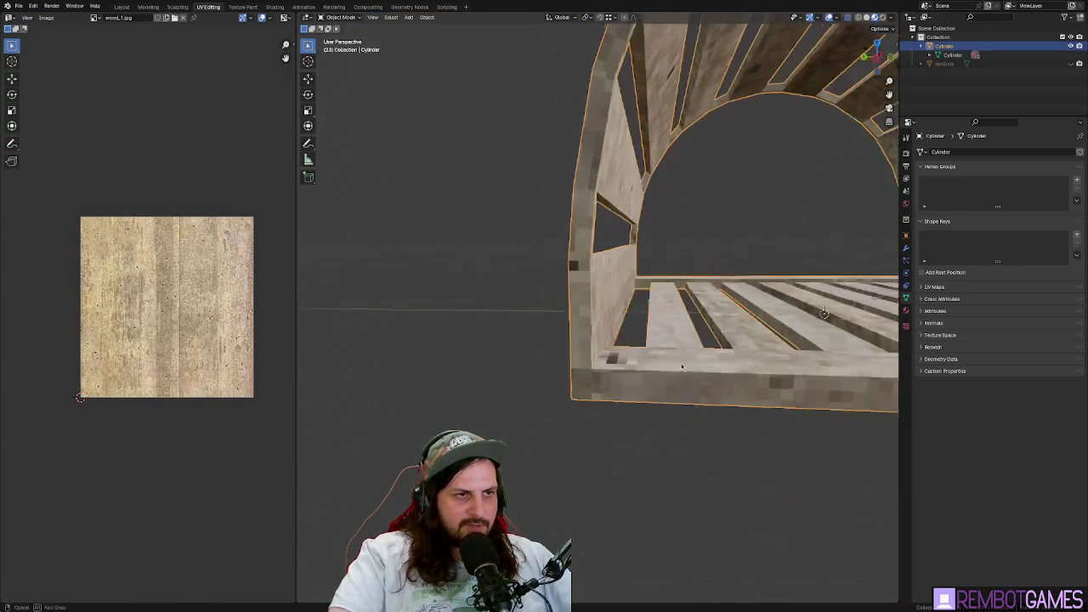
- Select the entire cage mesh in Edit Mode and review it from a side view
scroll(637, 286, "up", 4)
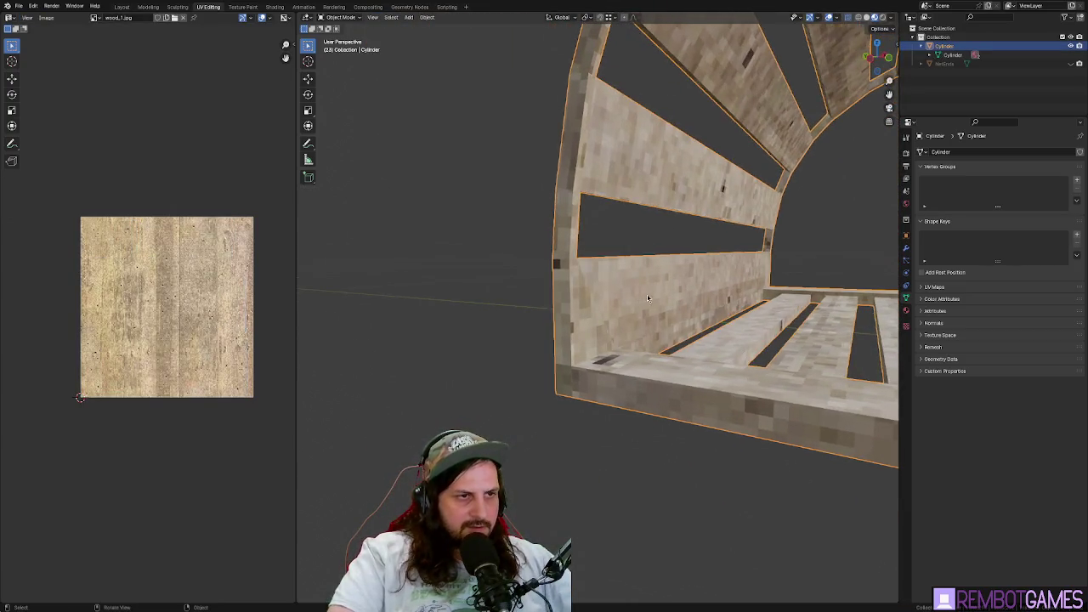
key("Tab")
key("a")
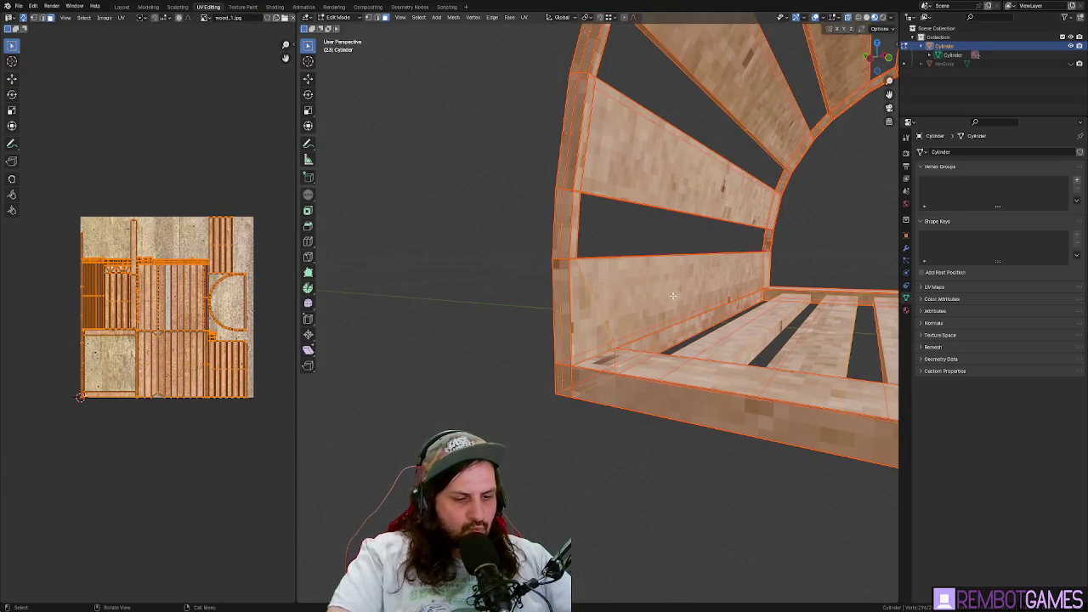
key("Tab")
scroll(560, 304, "up", 3)
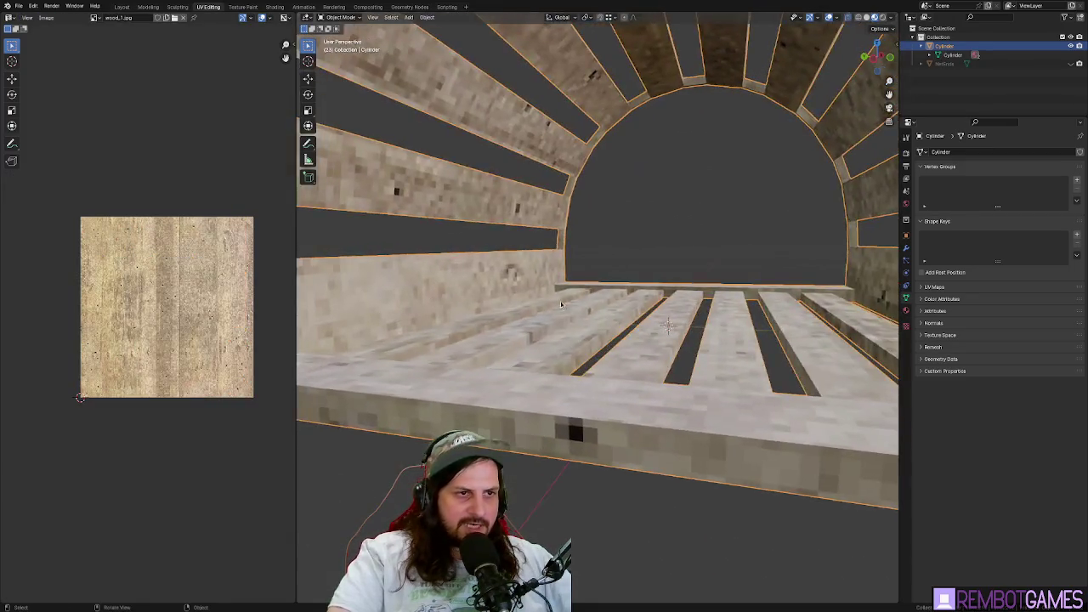
scroll(561, 304, "down", 3)
left_click_drag(561, 304, 595, 336)
scroll(570, 316, "down", 2)
key("Tab")
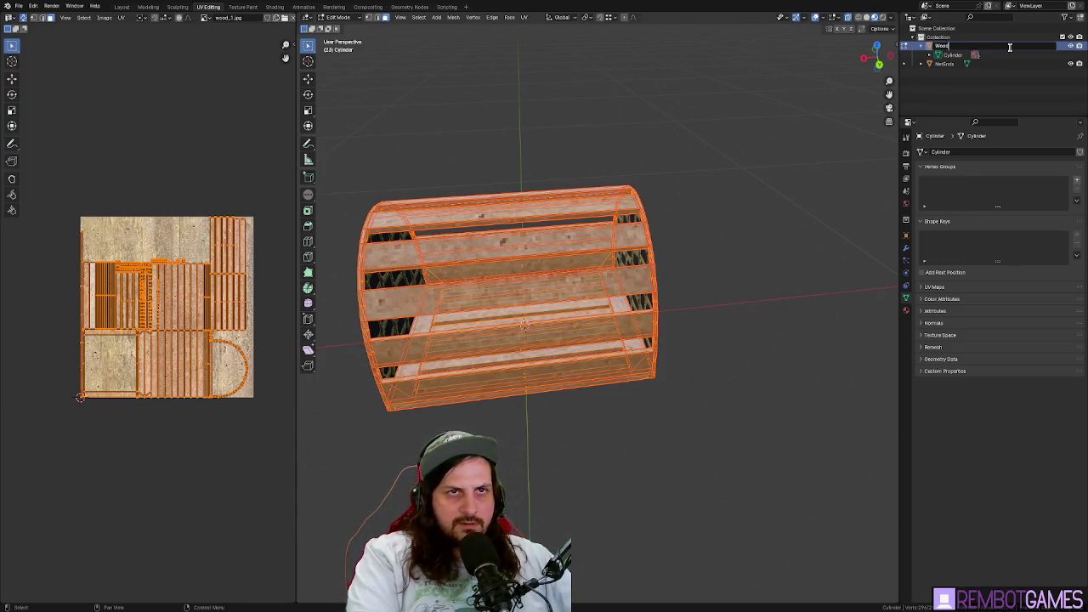
- Confirm the cage object name Wood and rename its mesh data to Wood
key("Return")
mouse_move(705, 292)
left_mouse_down()
mouse_move(697, 267)
mouse_move(634, 285)
left_mouse_up()
key("Tab")
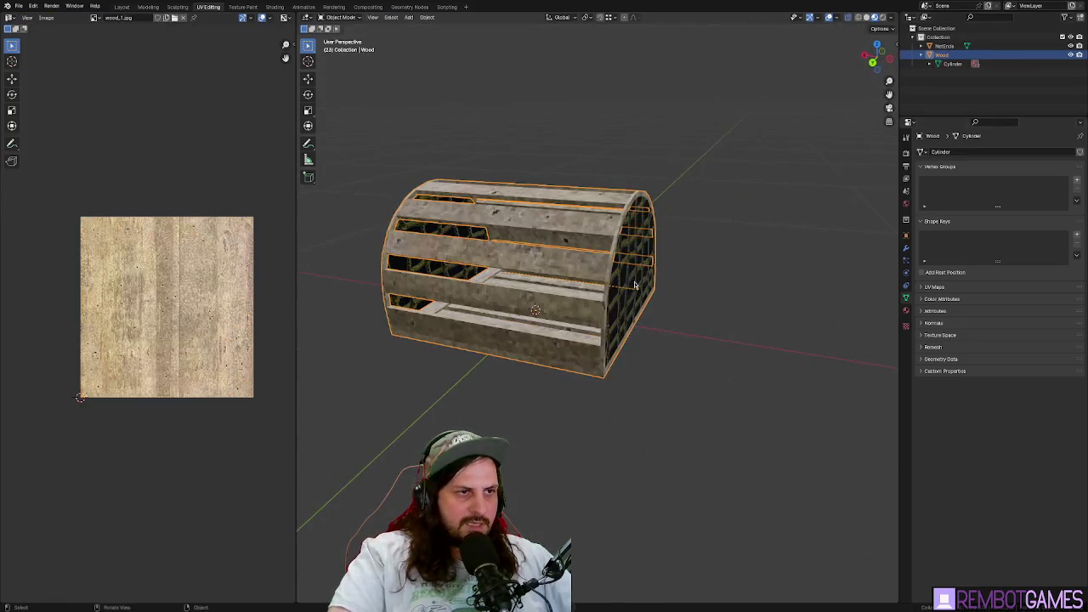
key("Tab")
double_click(952, 63)
type("Wood")
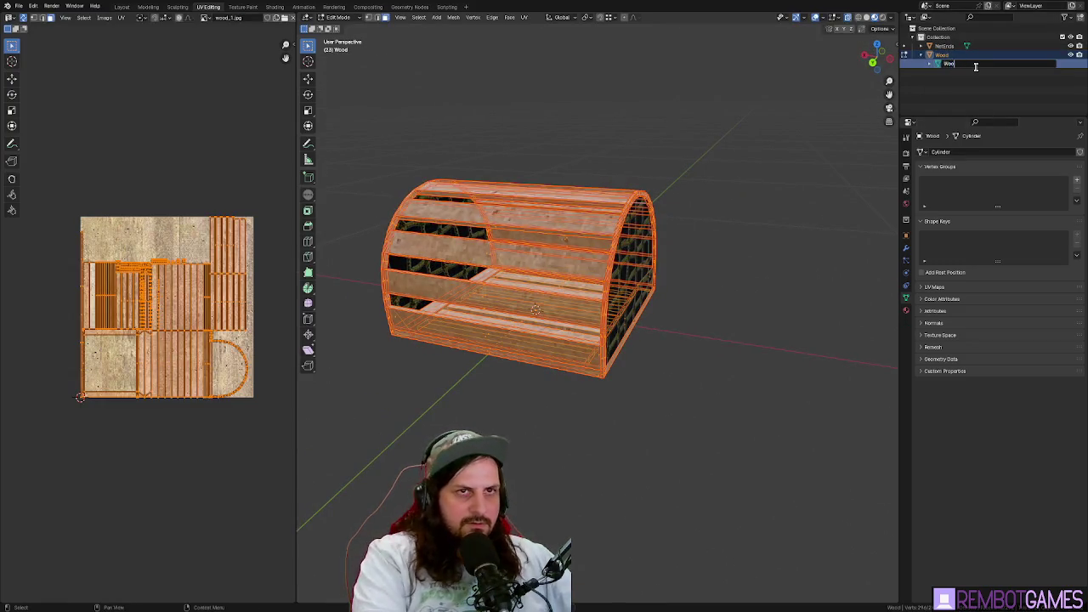
key("Return")
- Rename the NetEnds object's mesh data to NetEnds and return to Object Mode
left_click(930, 45)
double_click(957, 54)
type("NetEnds")
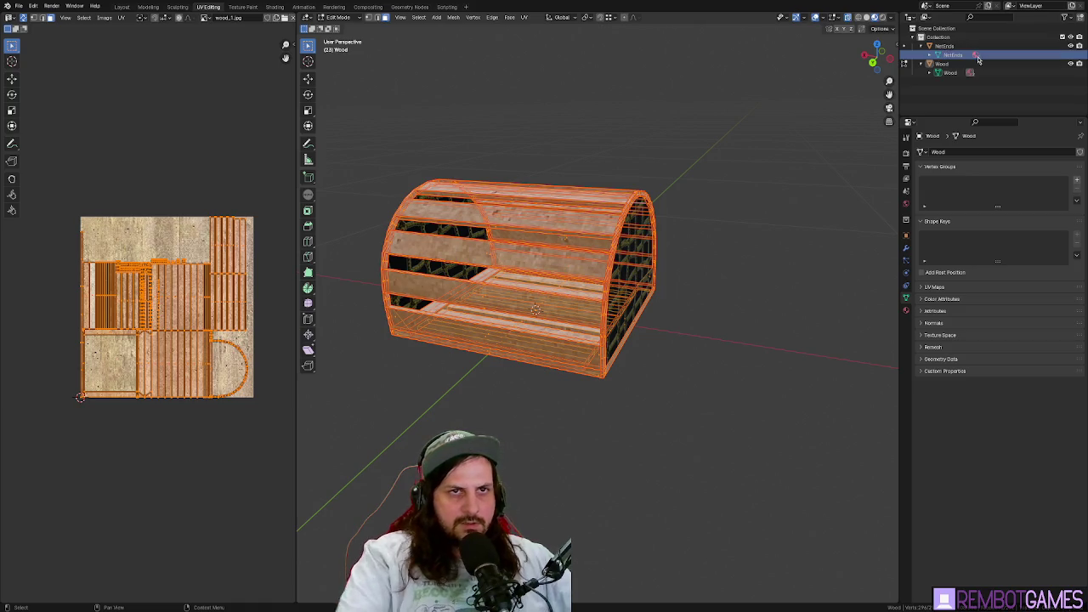
key("Return")
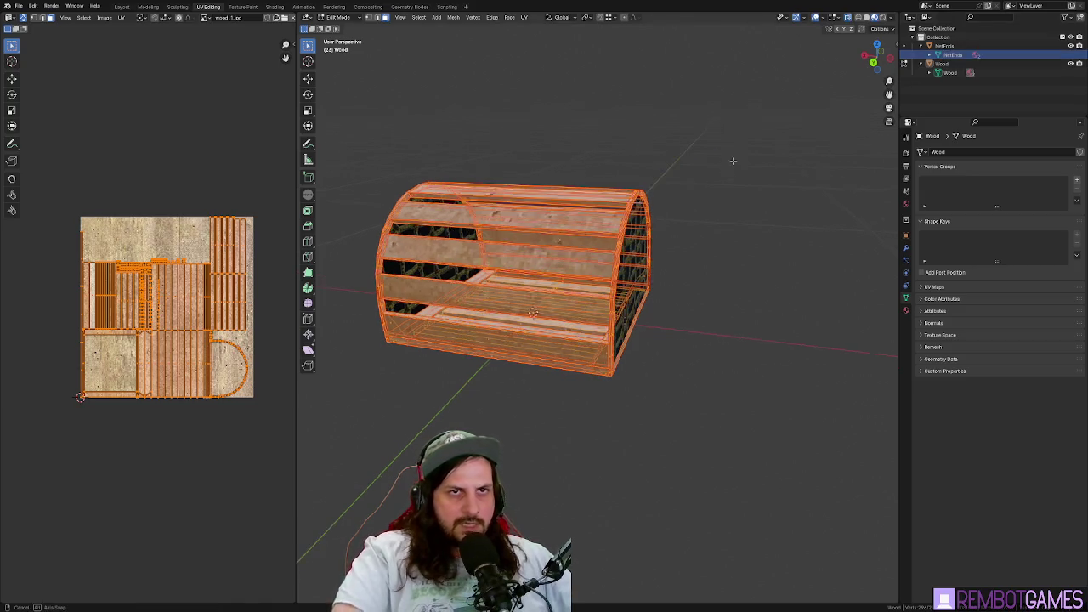
mouse_move(510, 306)
left_mouse_down()
mouse_move(552, 321)
mouse_move(680, 255)
mouse_move(705, 255)
mouse_move(680, 259)
mouse_move(637, 315)
left_mouse_up()
key("Tab")
key("Tab")
key("Tab")
scroll(606, 354, "up", 8)
mouse_move(605, 355)
left_mouse_down()
mouse_move(603, 380)
mouse_move(495, 340)
mouse_move(585, 323)
mouse_move(569, 331)
mouse_move(604, 353)
mouse_move(664, 317)
mouse_move(622, 295)
left_mouse_up()
right_click(604, 353)
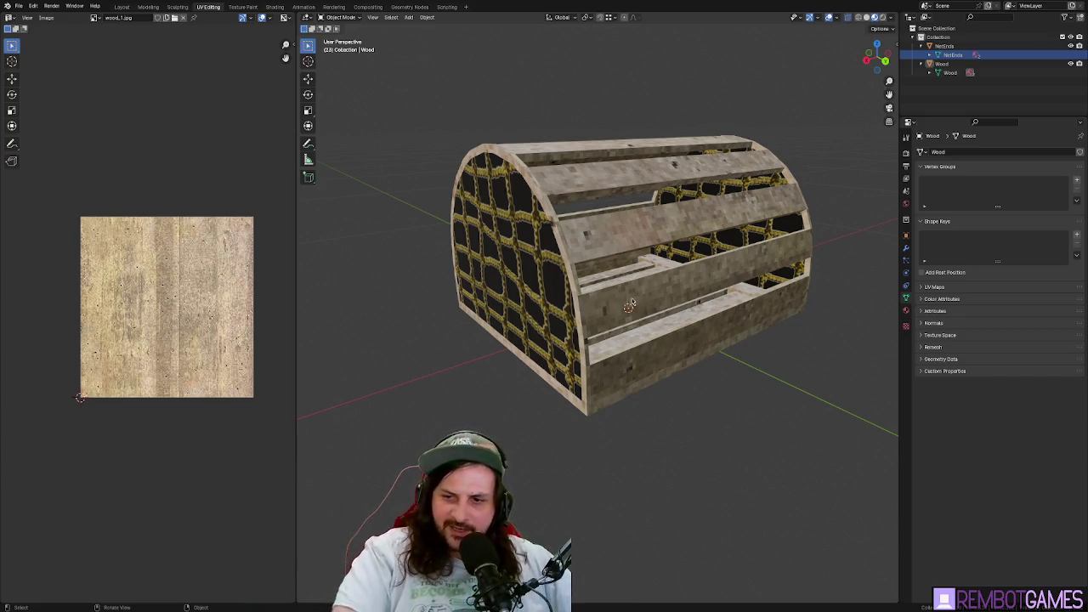
- Export the crab pot model as glTF 2.0 into the Godot project's models folder
mouse_move(622, 295)
left_mouse_down()
mouse_move(672, 283)
mouse_move(547, 272)
mouse_move(532, 298)
left_mouse_up()
scroll(547, 272, "down", 4)
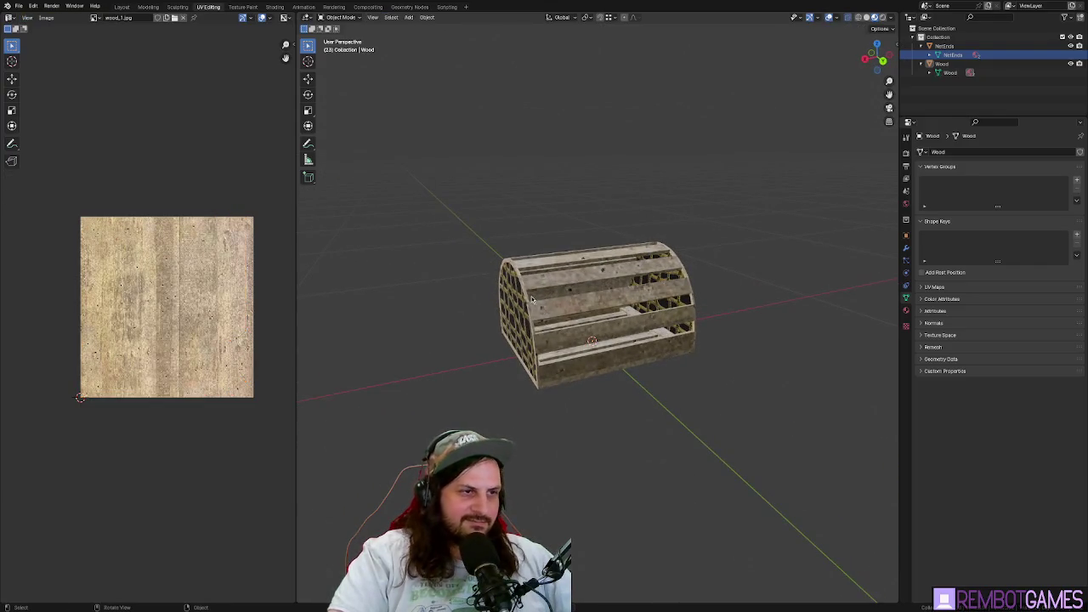
left_click(22, 7)
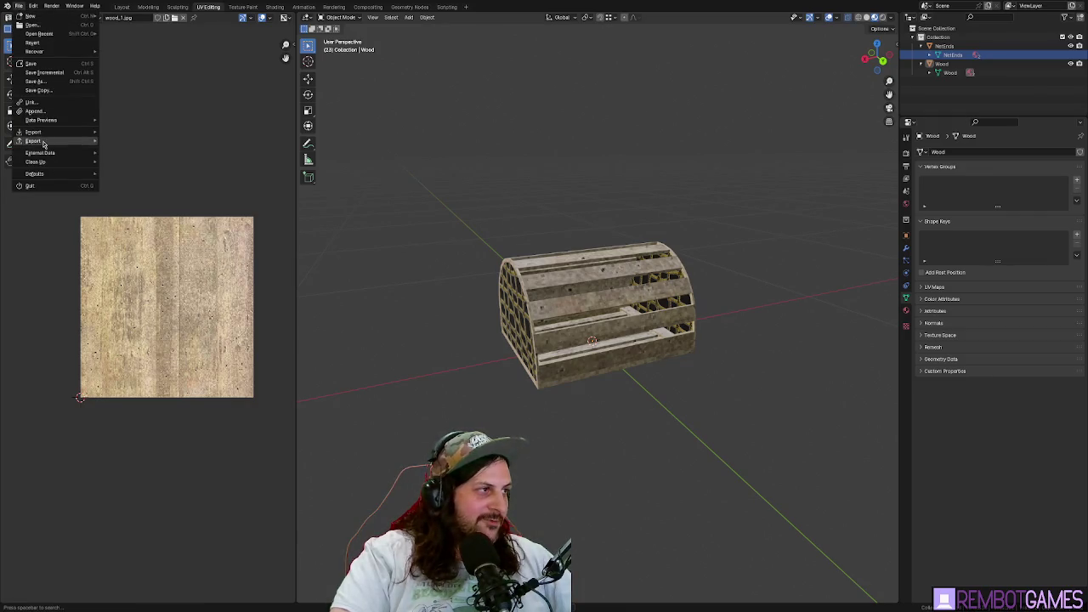
mouse_move(41, 141)
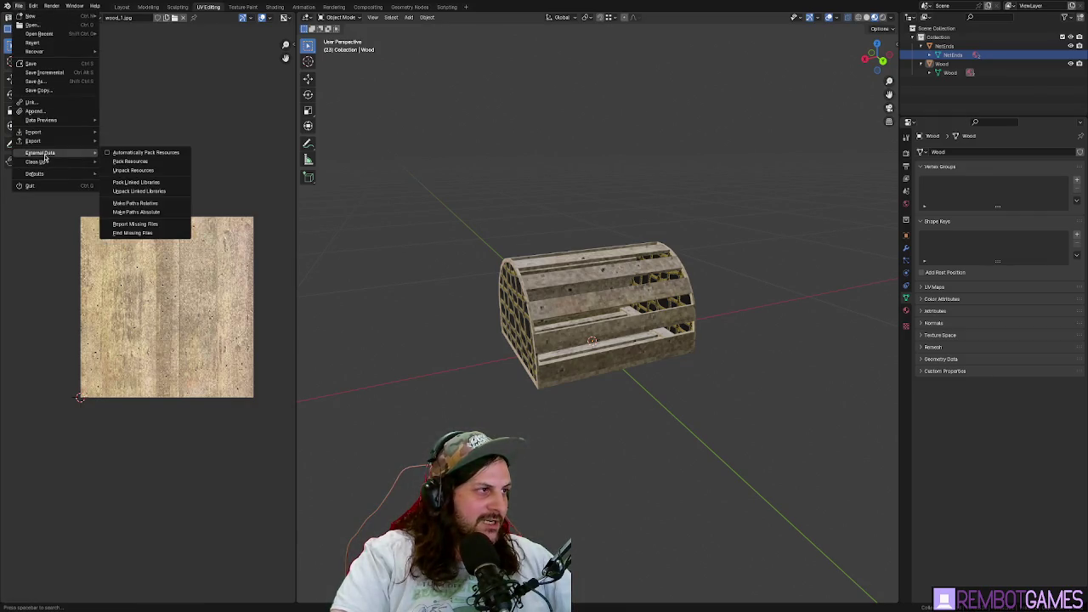
left_click(111, 161)
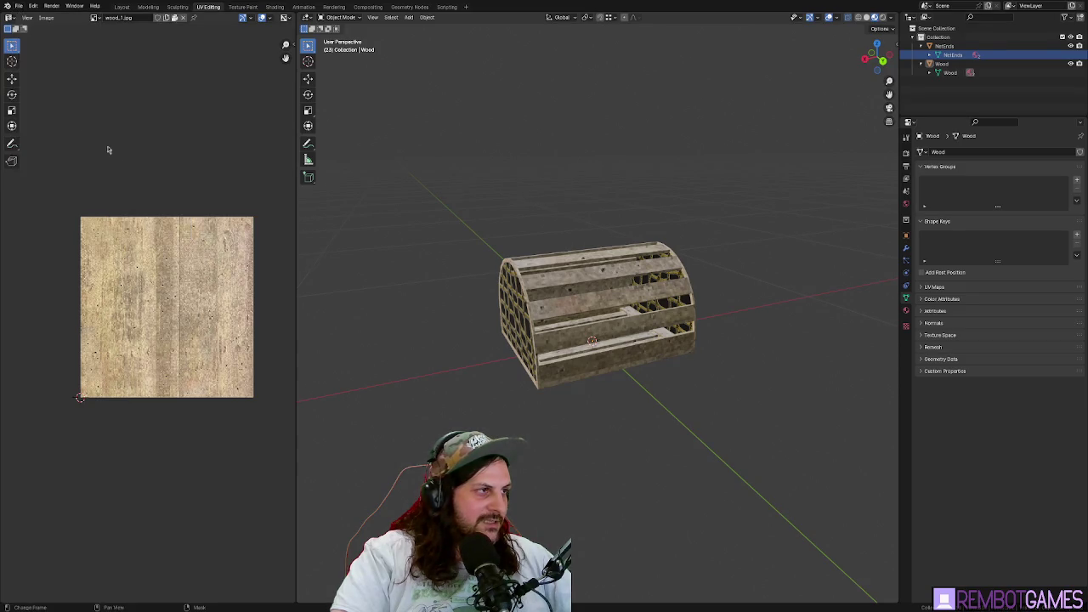
left_click(19, 6)
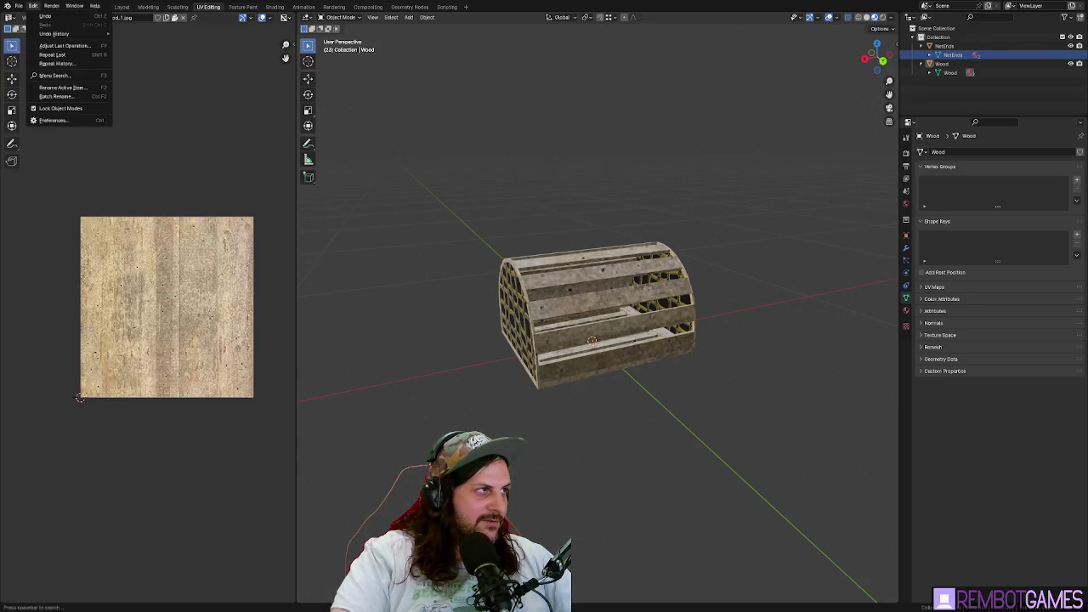
left_click(18, 7)
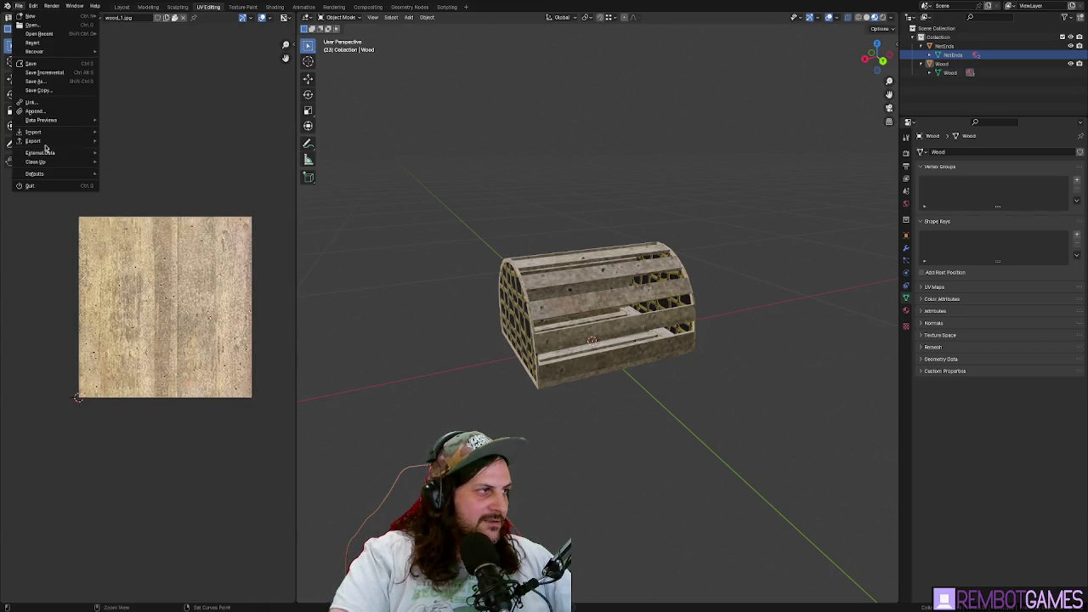
mouse_move(43, 141)
left_click(143, 230)
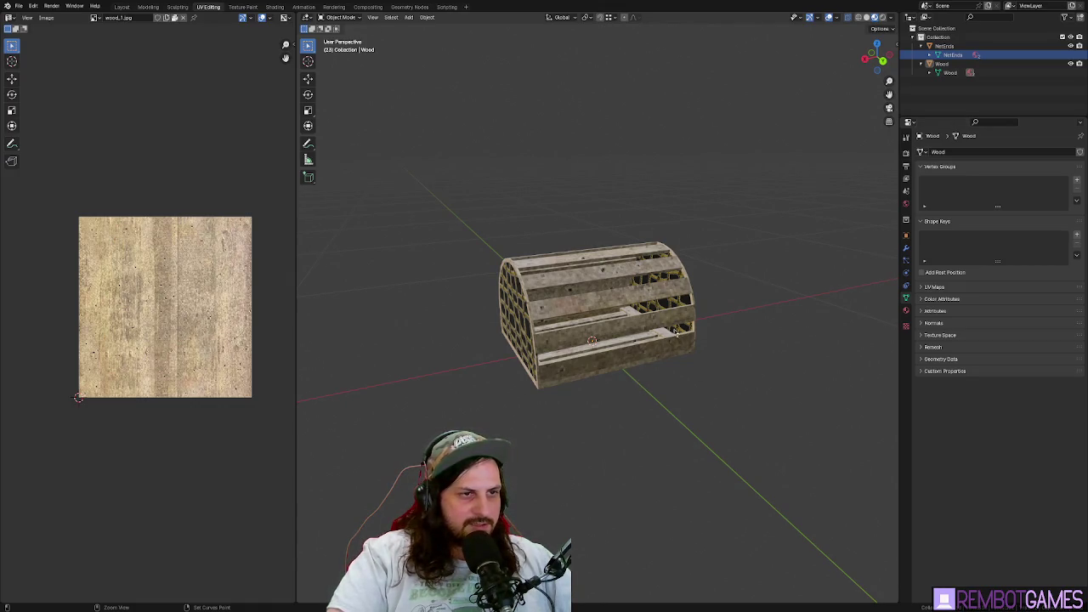
left_click_drag(757, 267, 720, 265)
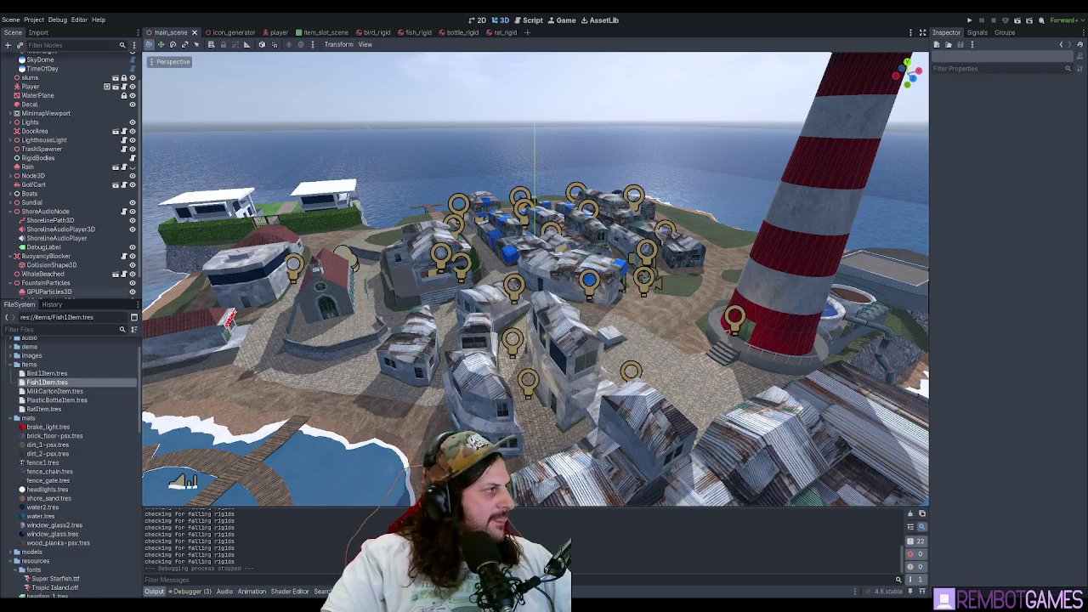
- Move the Godot viewport camera to center the lighthouse on the island
mouse_move(535, 280)
left_mouse_down()
mouse_move(654, 288)
mouse_move(489, 253)
mouse_move(357, 255)
left_mouse_up()
scroll(67, 393, "down", 3)
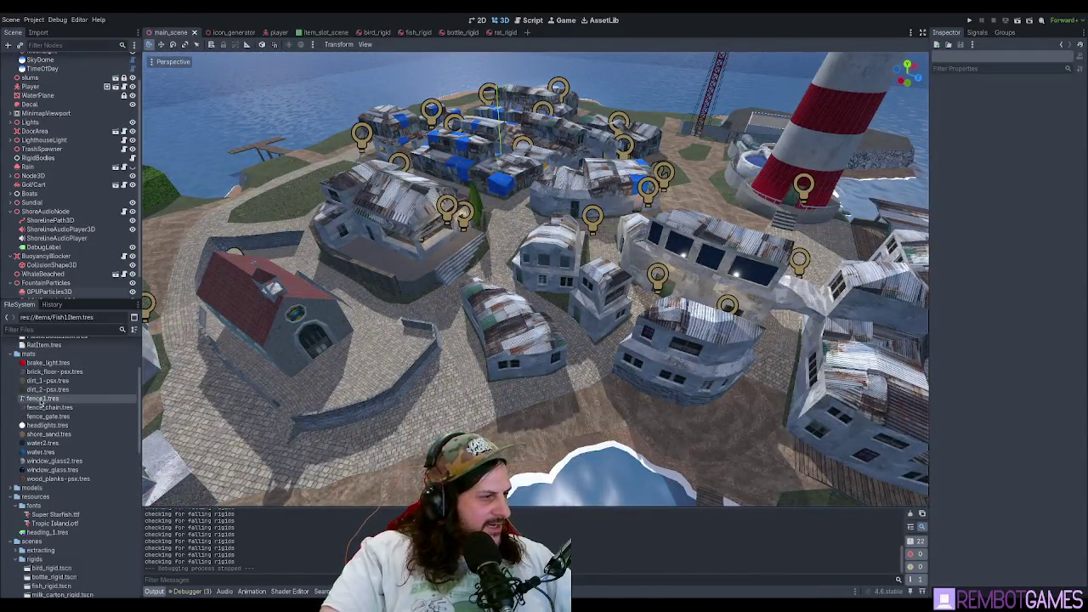
scroll(60, 399, "down", 2)
scroll(62, 465, "down", 2)
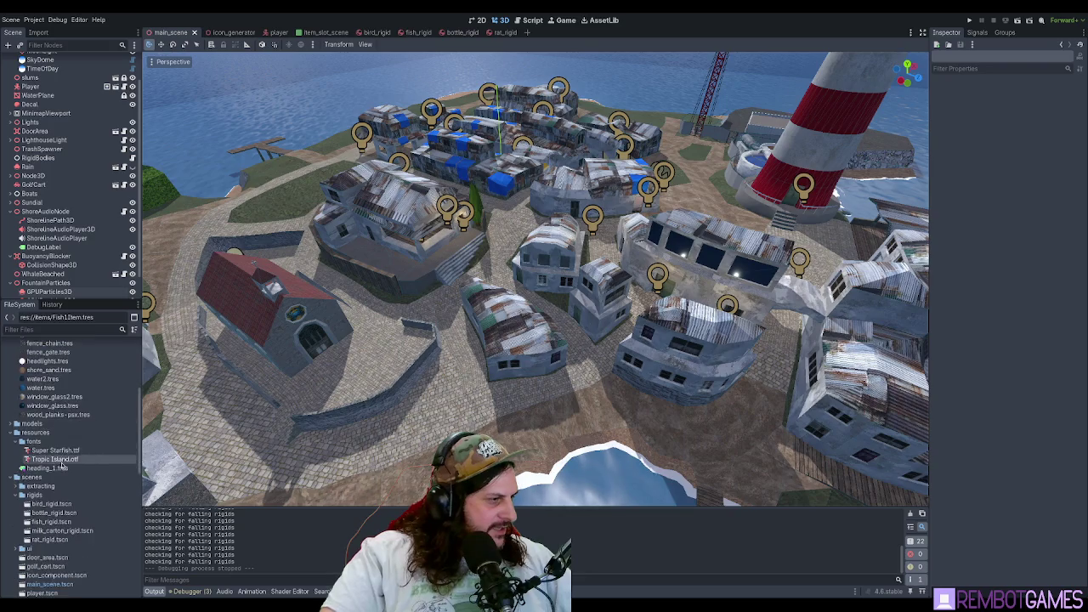
scroll(59, 459, "down", 10)
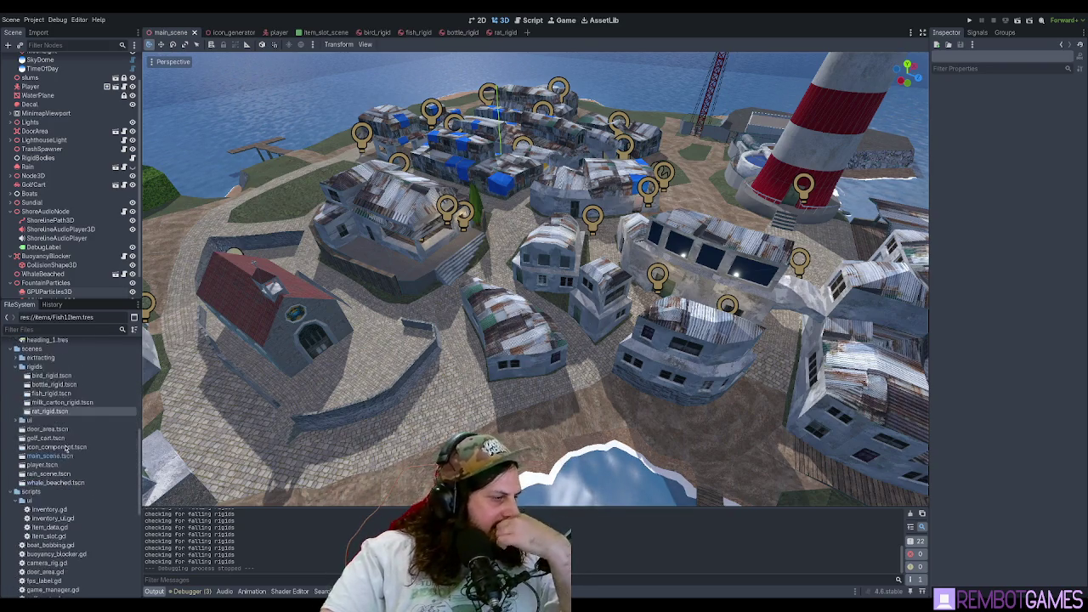
scroll(61, 452, "down", 2)
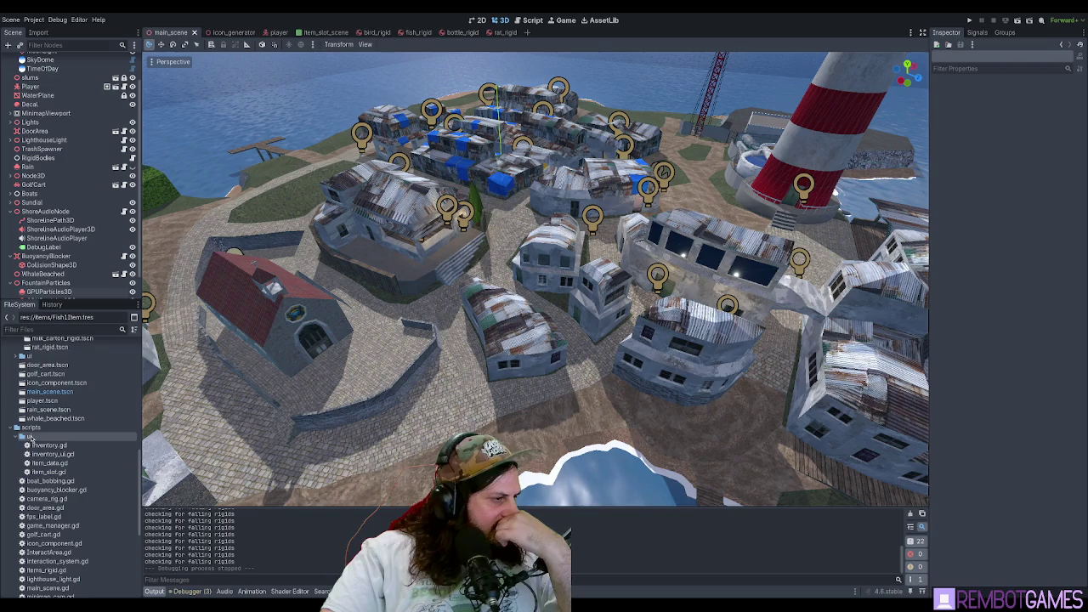
scroll(31, 437, "up", 20)
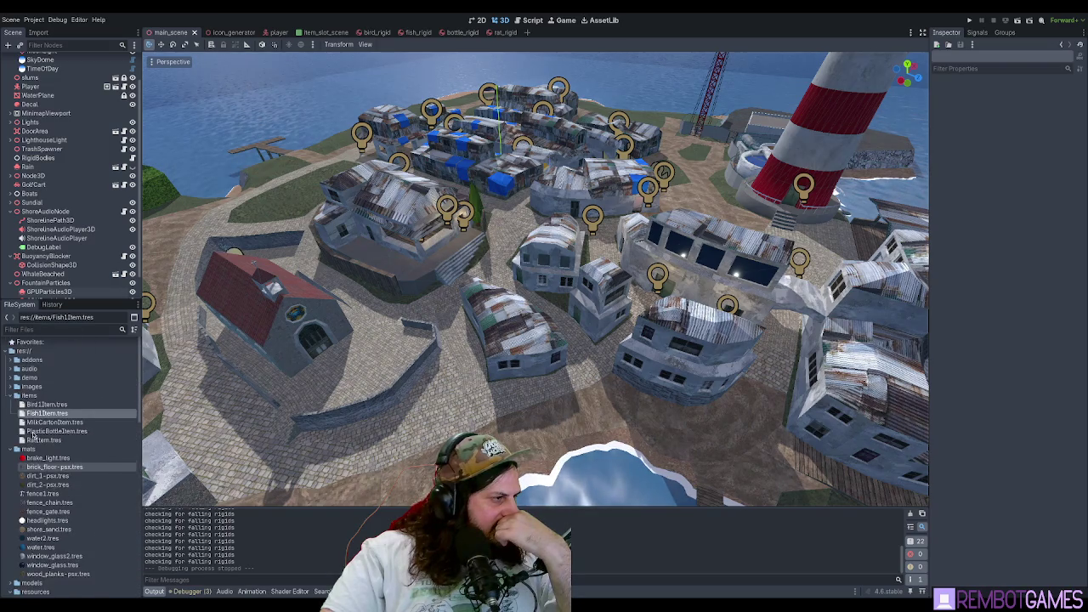
- Expand res://models and open items to show crab_pot.glb and its textures
left_click(29, 388)
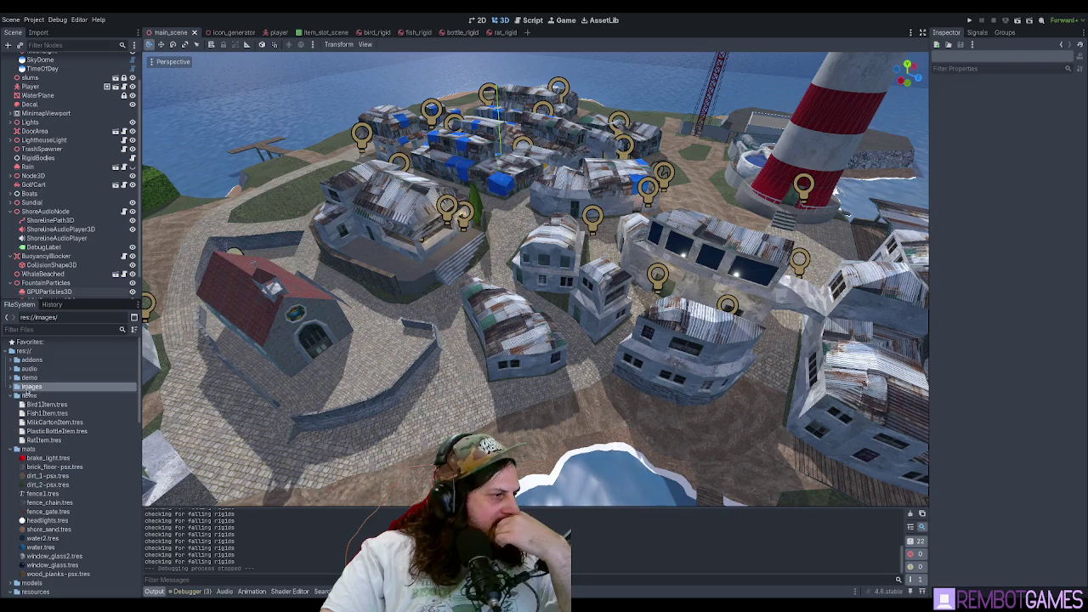
left_click(22, 396)
left_click(13, 450)
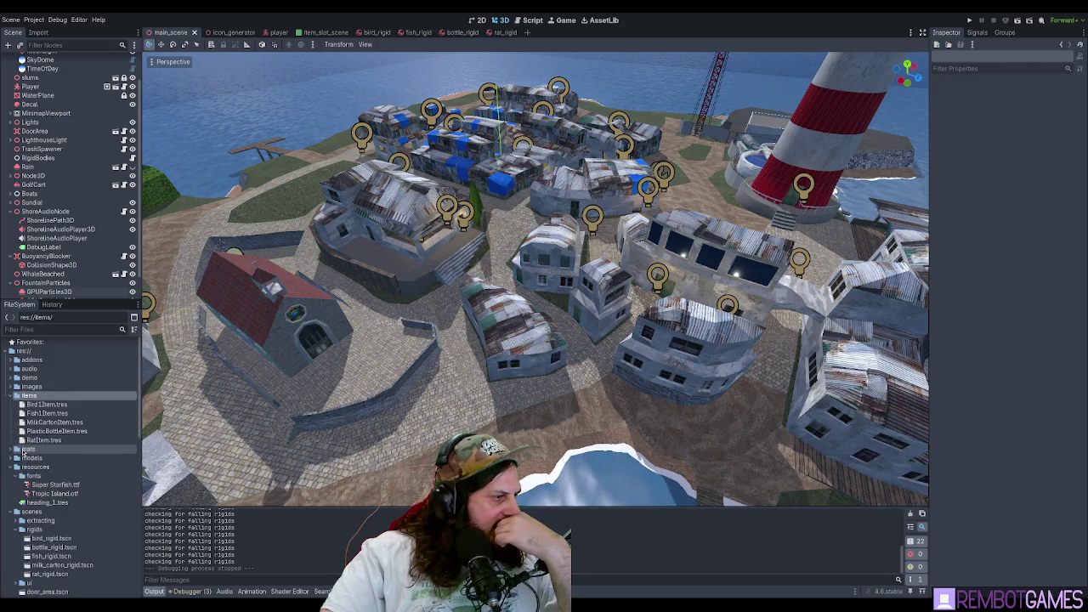
left_click(11, 458)
left_click(32, 460)
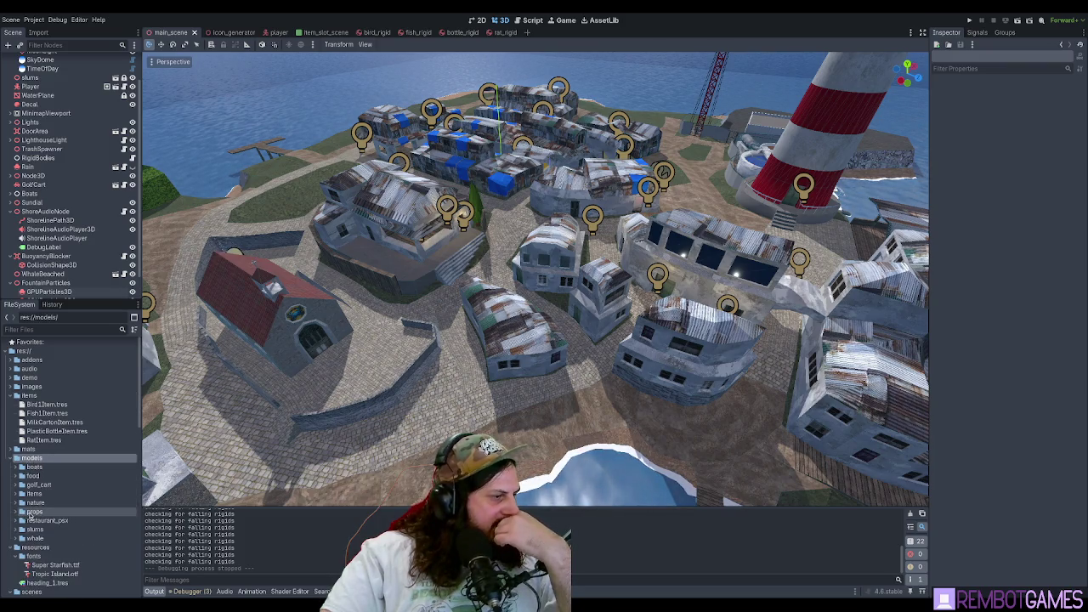
double_click(25, 494)
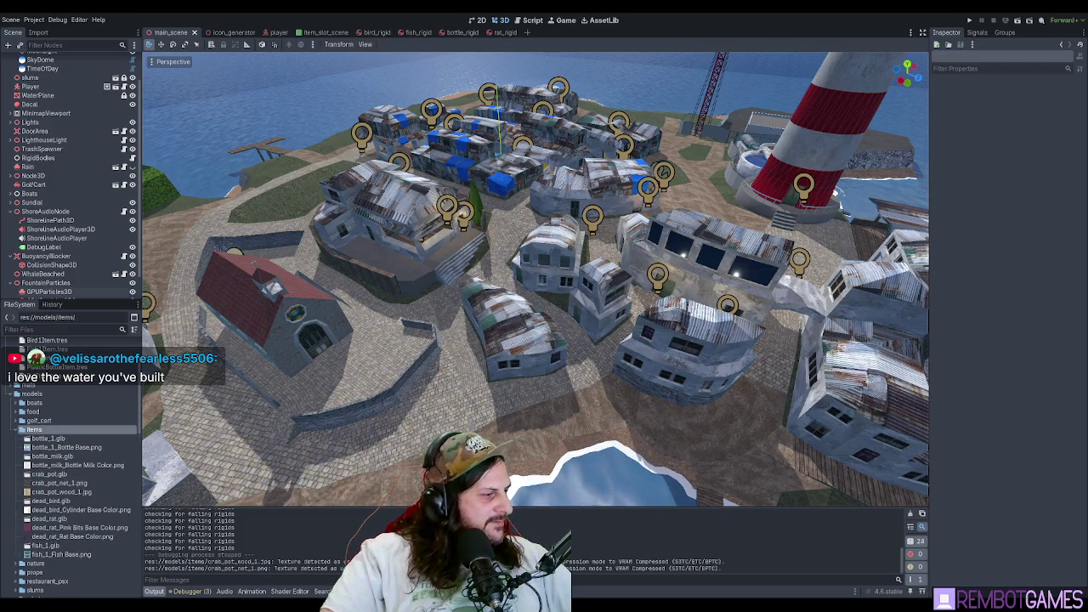
- Look over the island's beach, lighthouse, pier, docks and waterfront, then save the main scene
scroll(289, 275, "down", 10)
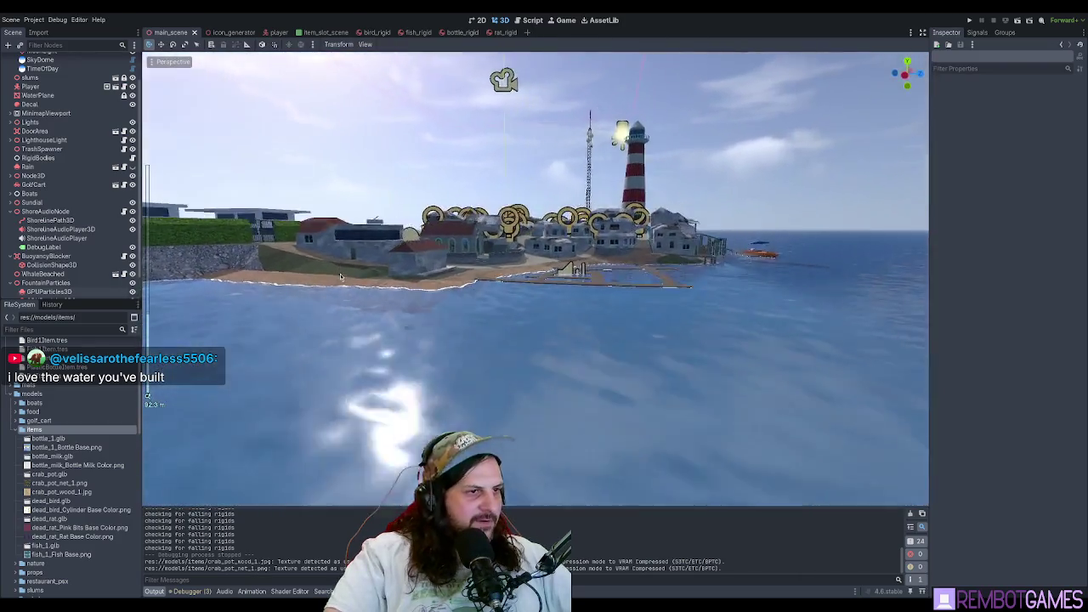
scroll(289, 275, "up", 5)
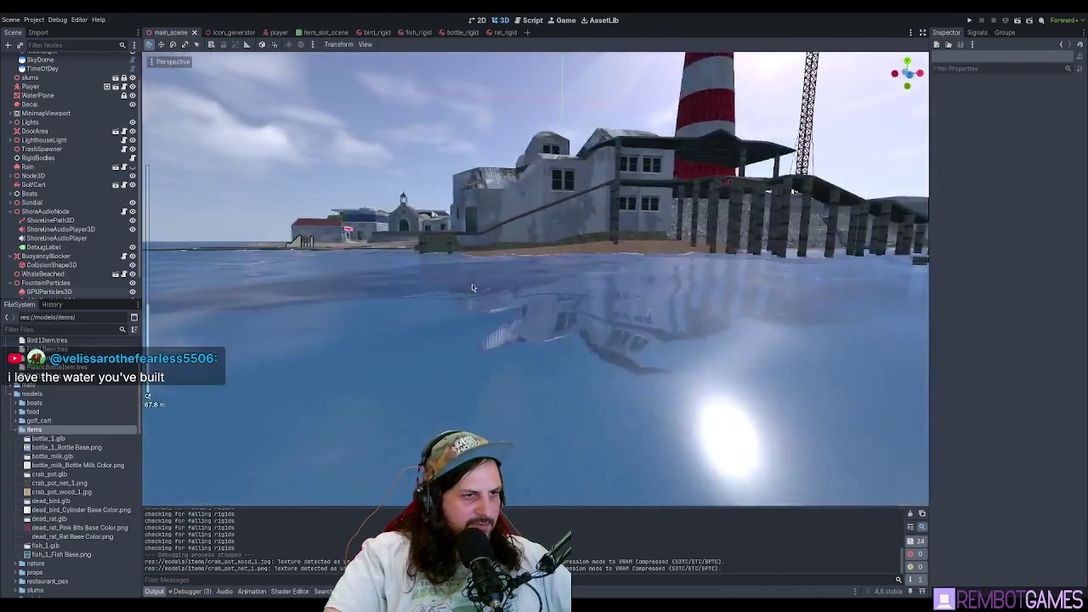
mouse_move(472, 288)
left_mouse_down()
mouse_move(618, 283)
mouse_move(403, 284)
left_mouse_up()
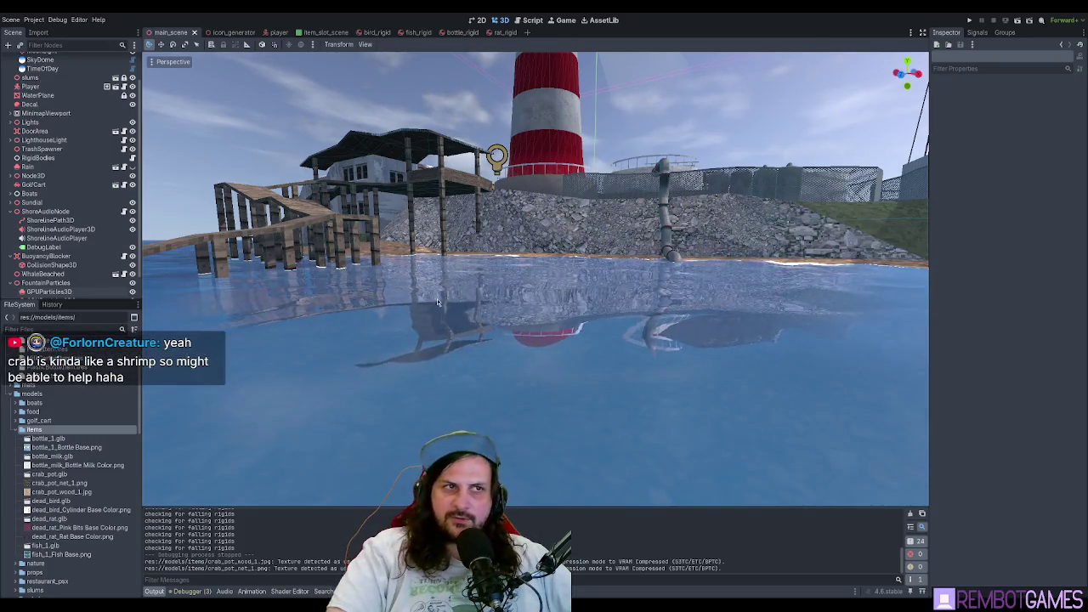
mouse_move(436, 298)
left_mouse_down()
mouse_move(450, 314)
mouse_move(566, 324)
left_mouse_up()
scroll(565, 325, "up", 10)
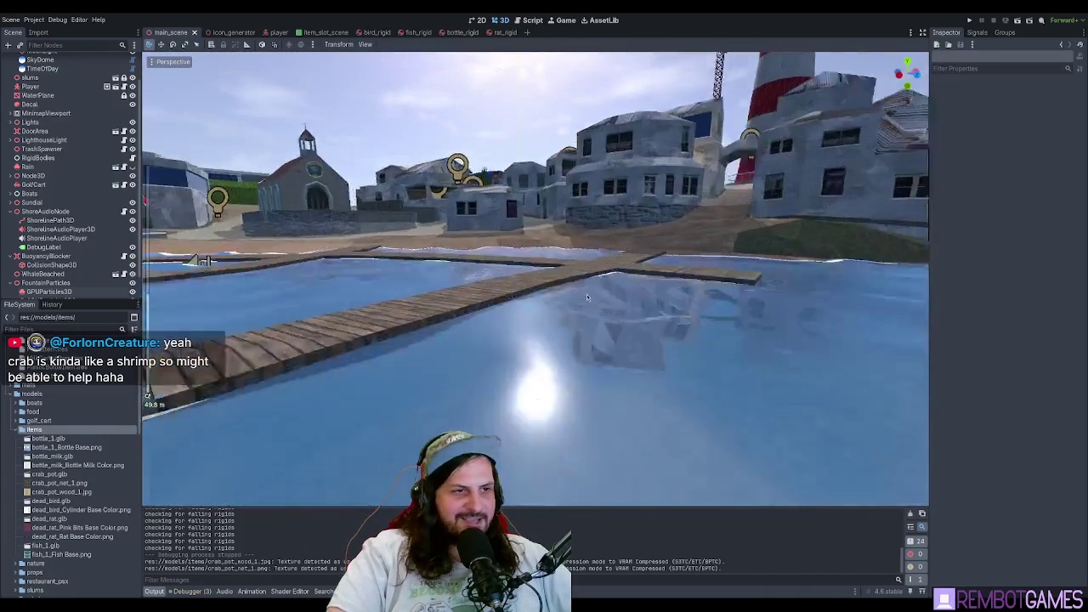
scroll(560, 300, "down", 6)
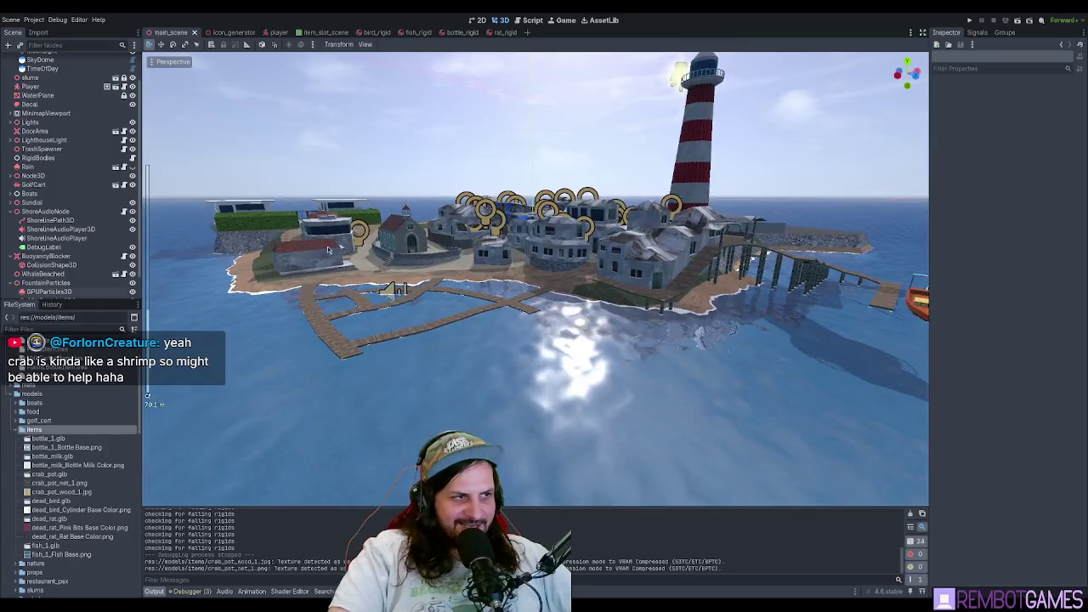
left_click_drag(584, 184, 610, 181)
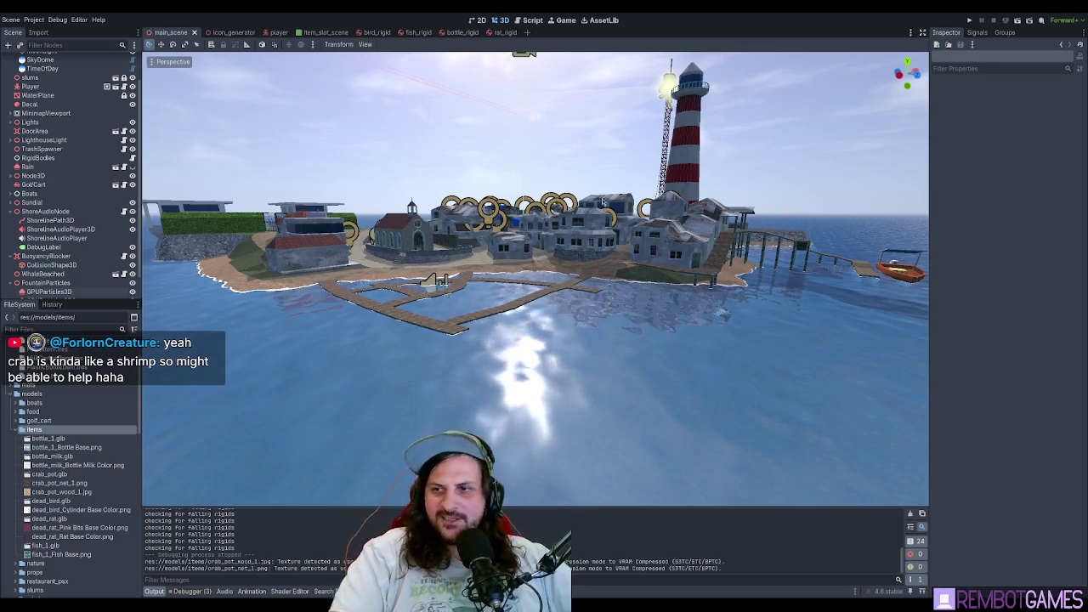
scroll(539, 280, "up", 5)
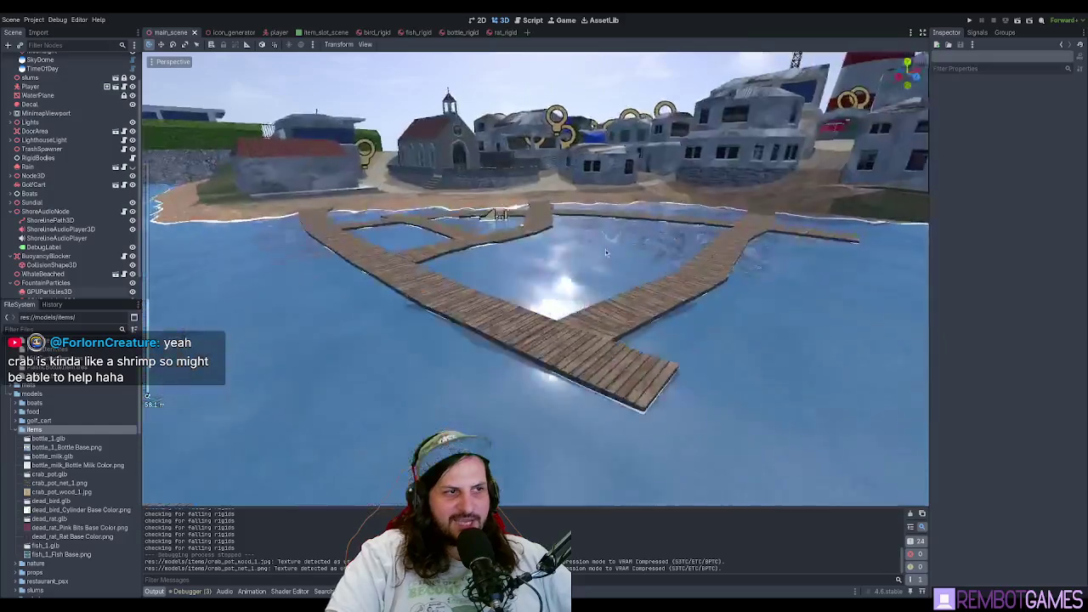
mouse_move(559, 282)
left_mouse_down()
mouse_move(610, 268)
mouse_move(579, 248)
mouse_move(602, 227)
mouse_move(564, 207)
mouse_move(464, 248)
left_mouse_up()
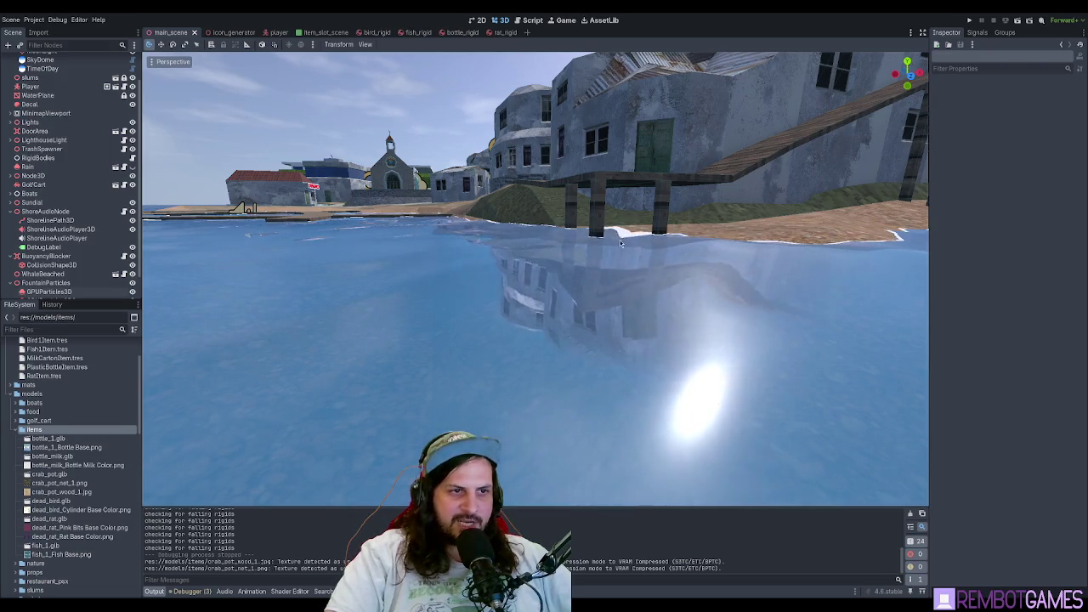
mouse_move(620, 240)
left_mouse_down()
mouse_move(639, 239)
mouse_move(578, 262)
mouse_move(561, 241)
mouse_move(612, 223)
mouse_move(585, 218)
mouse_move(581, 272)
left_mouse_up()
key("ctrl+s")
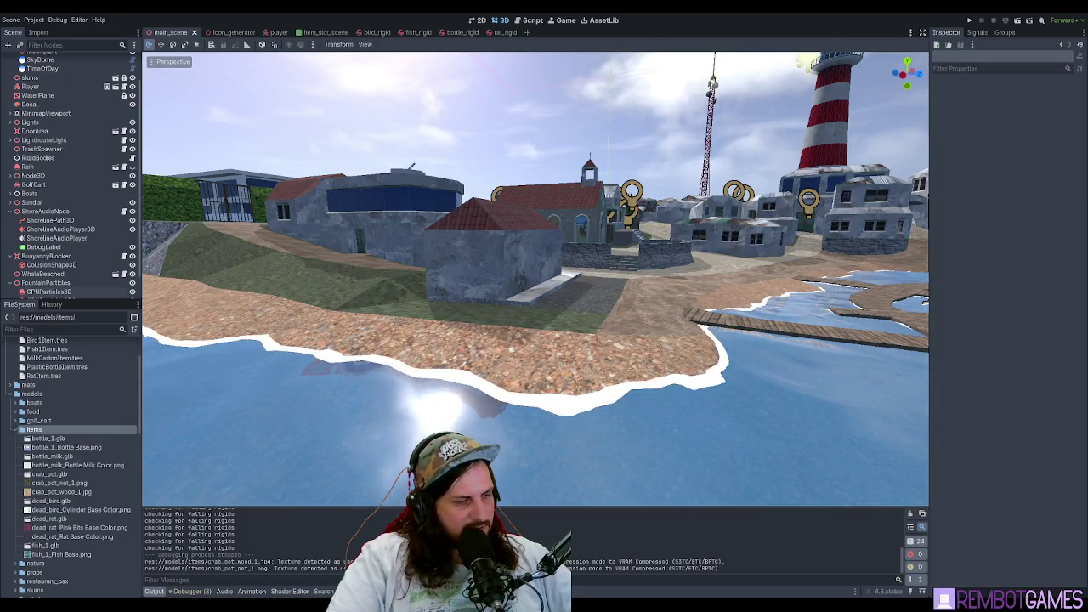
key("alt+Tab")
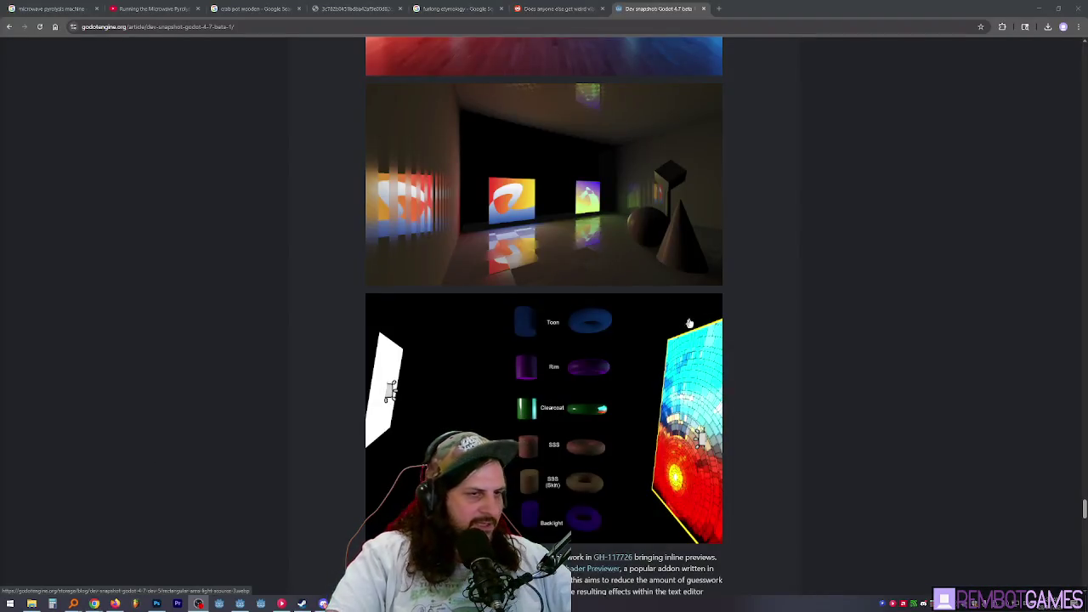
scroll(535, 414, "up", 3)
scroll(544, 340, "up", 4)
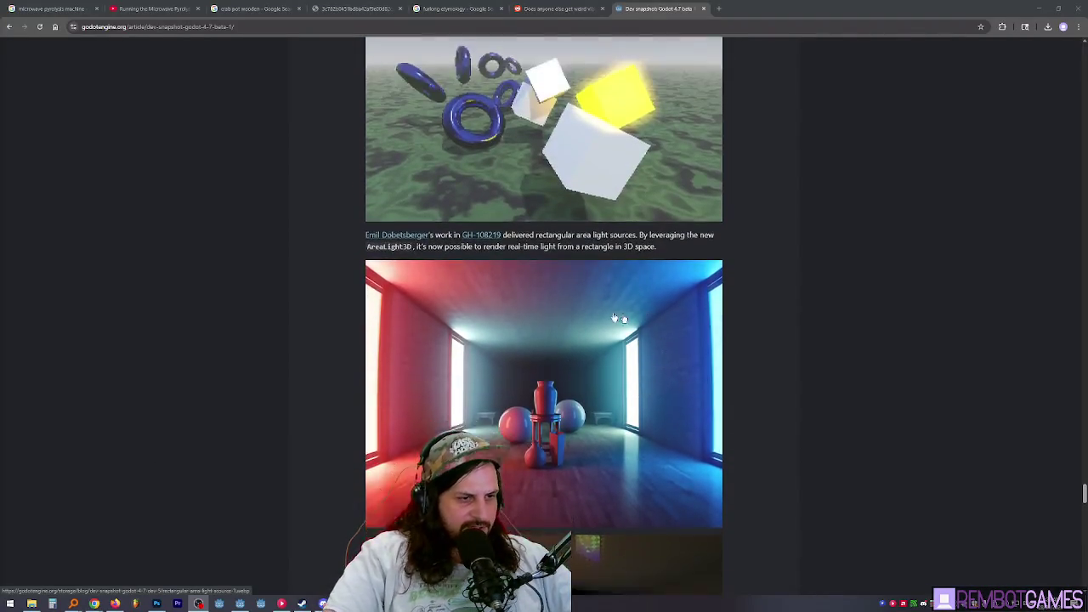
scroll(467, 323, "down", 3)
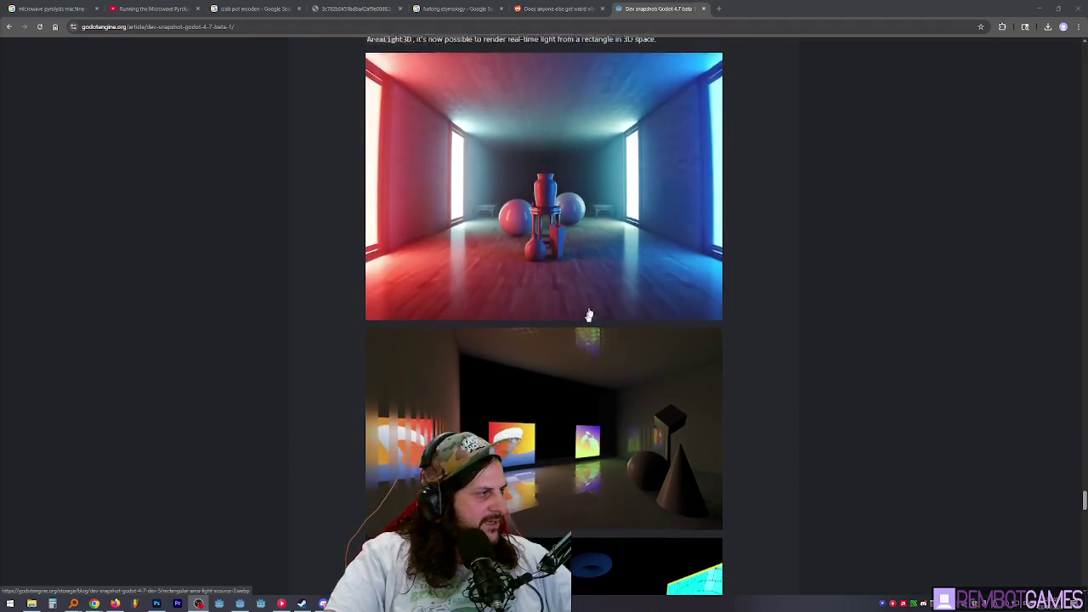
scroll(586, 315, "down", 2)
scroll(677, 209, "up", 1)
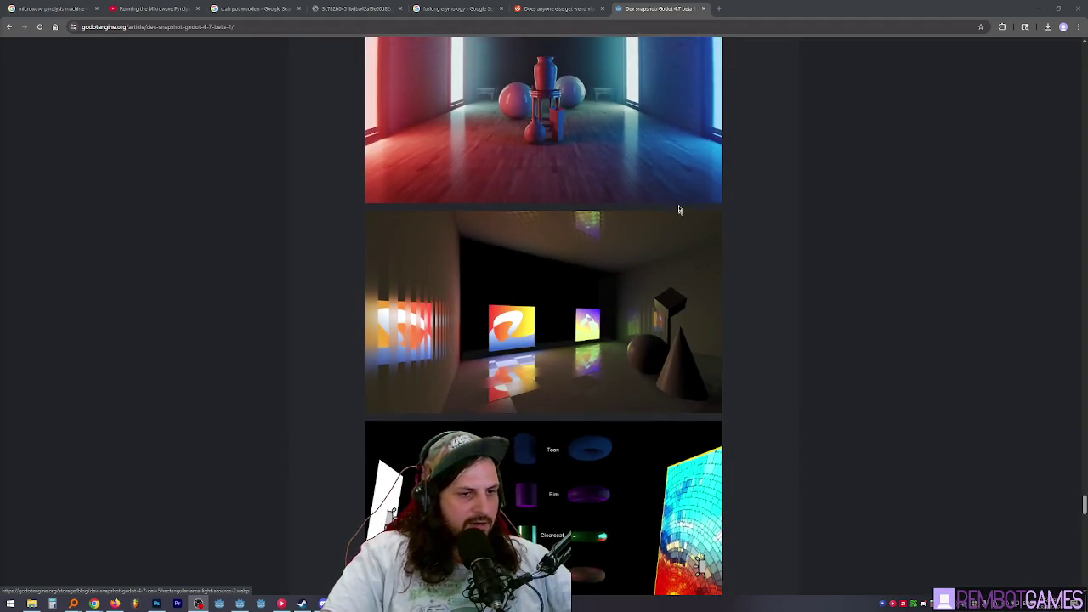
scroll(678, 204, "down", 1)
scroll(677, 206, "down", 1)
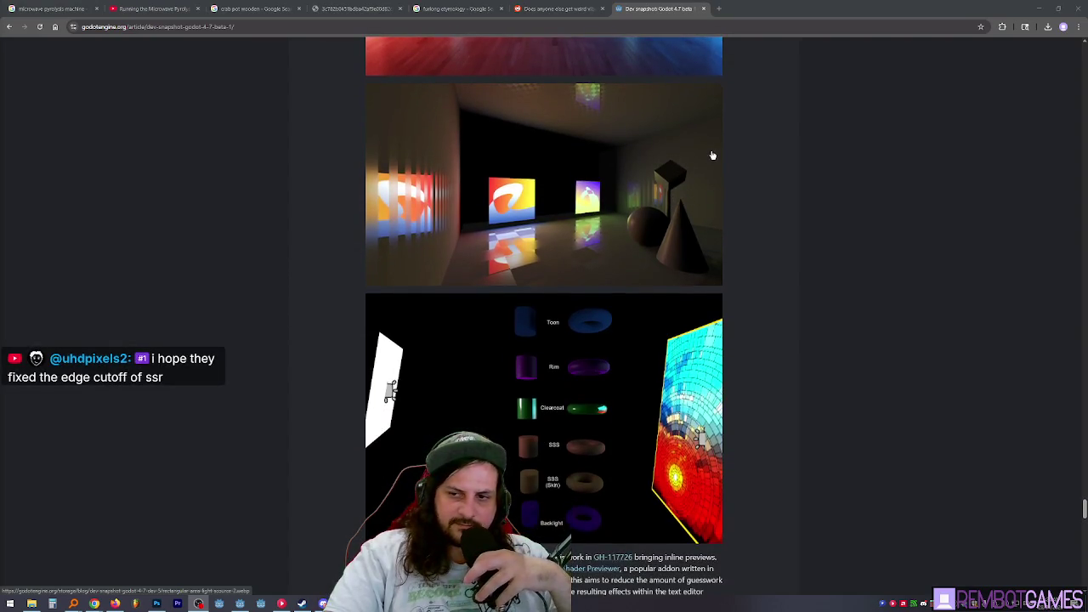
scroll(712, 155, "down", 2)
scroll(712, 156, "down", 6)
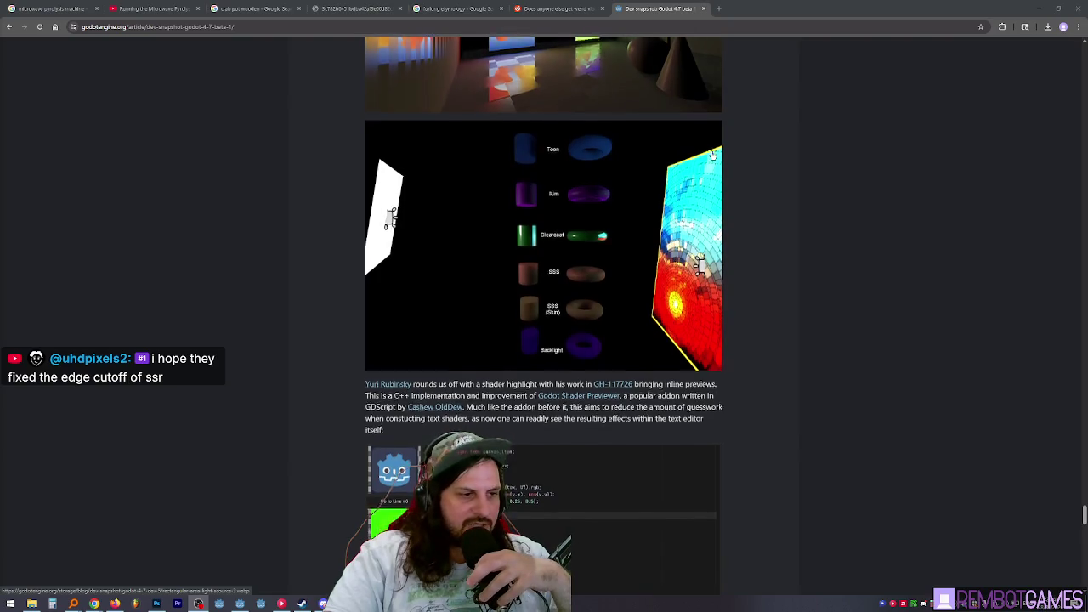
scroll(707, 160, "down", 7)
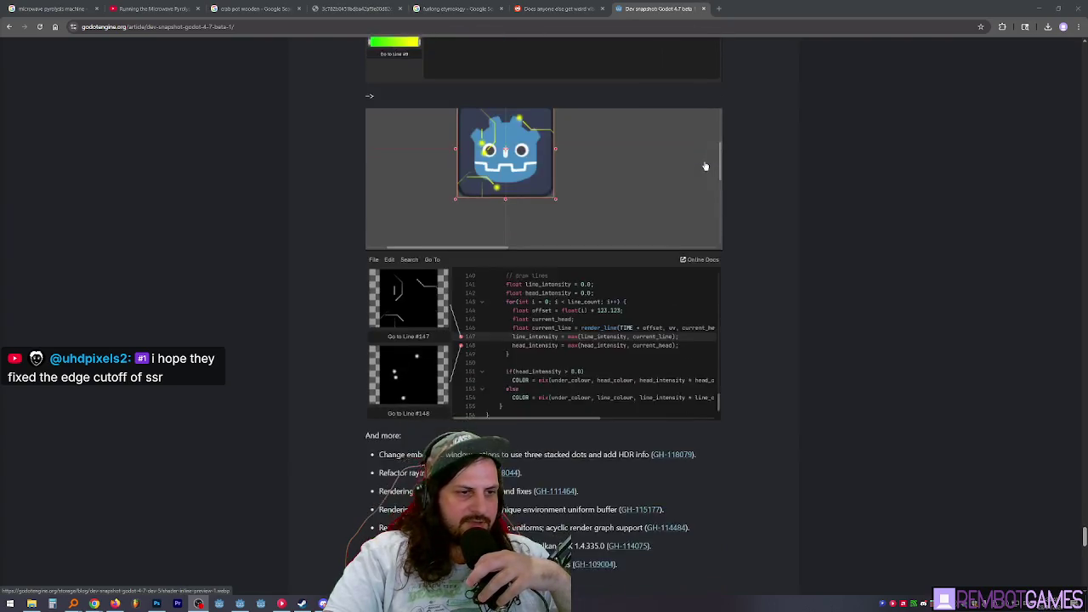
scroll(706, 159, "down", 4)
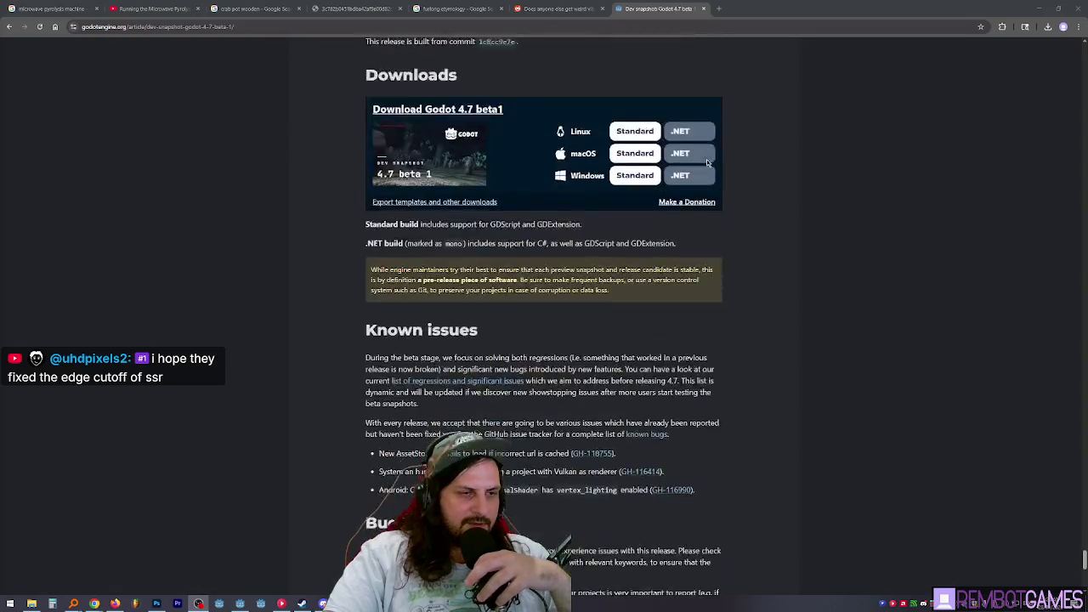
scroll(856, 179, "up", 12)
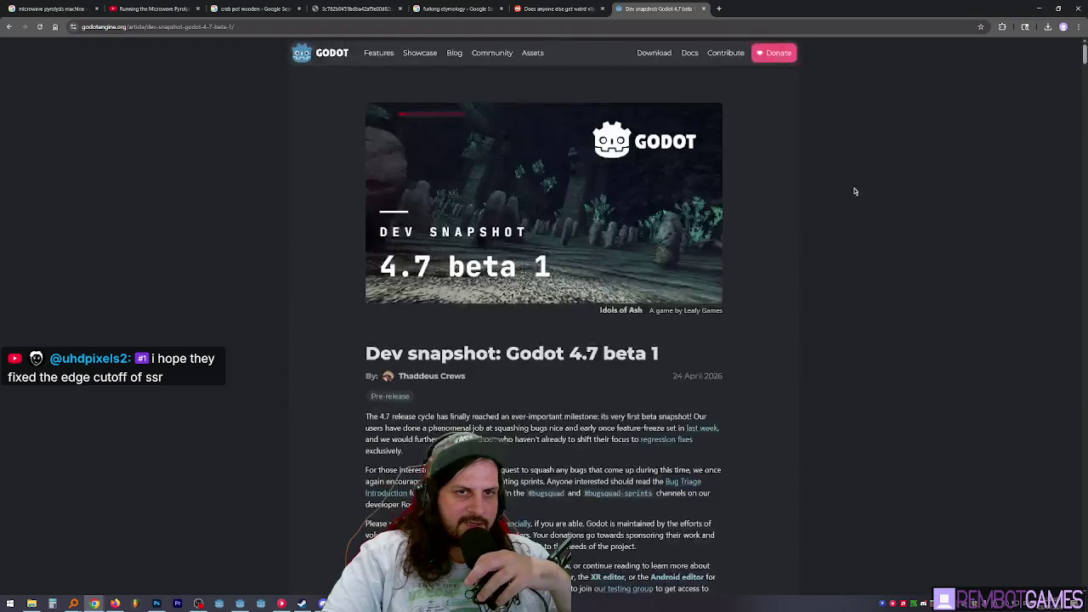
scroll(845, 209, "down", 10)
scroll(845, 209, "down", 15)
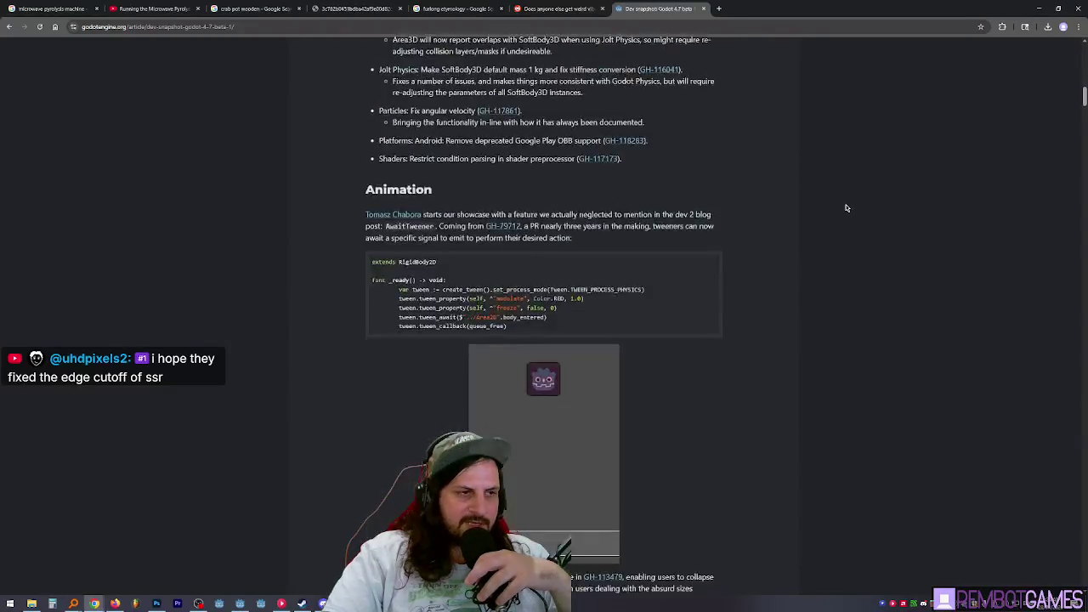
scroll(845, 207, "down", 3)
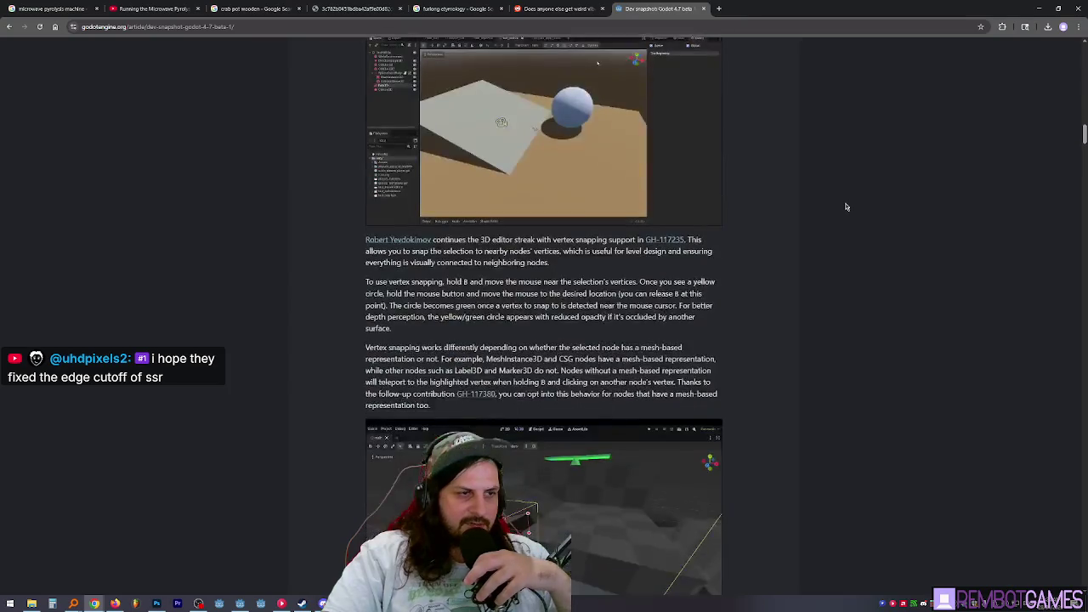
scroll(846, 207, "down", 1)
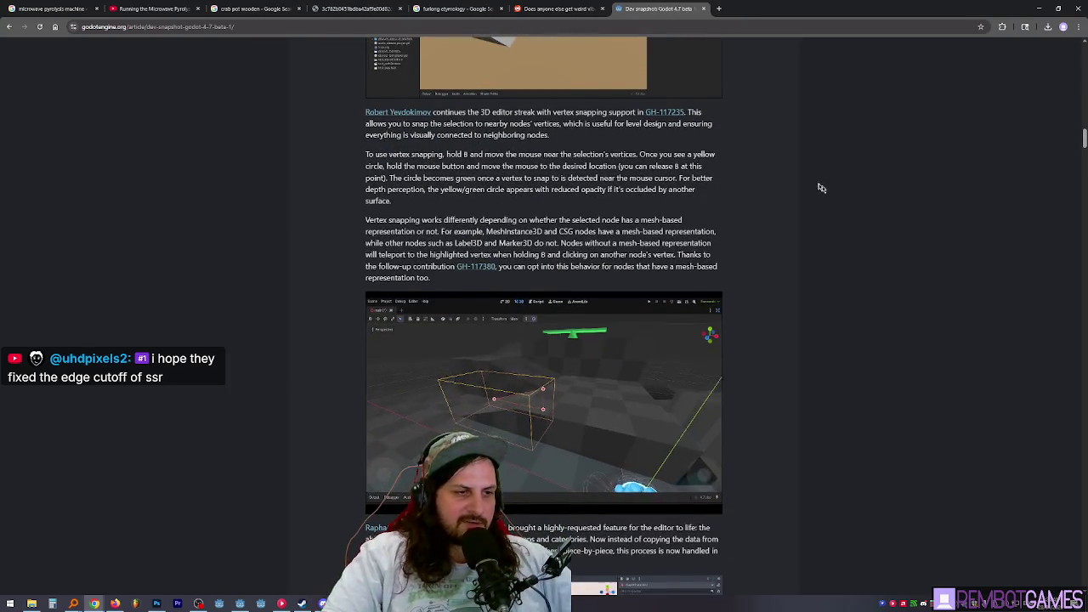
scroll(797, 175, "down", 1)
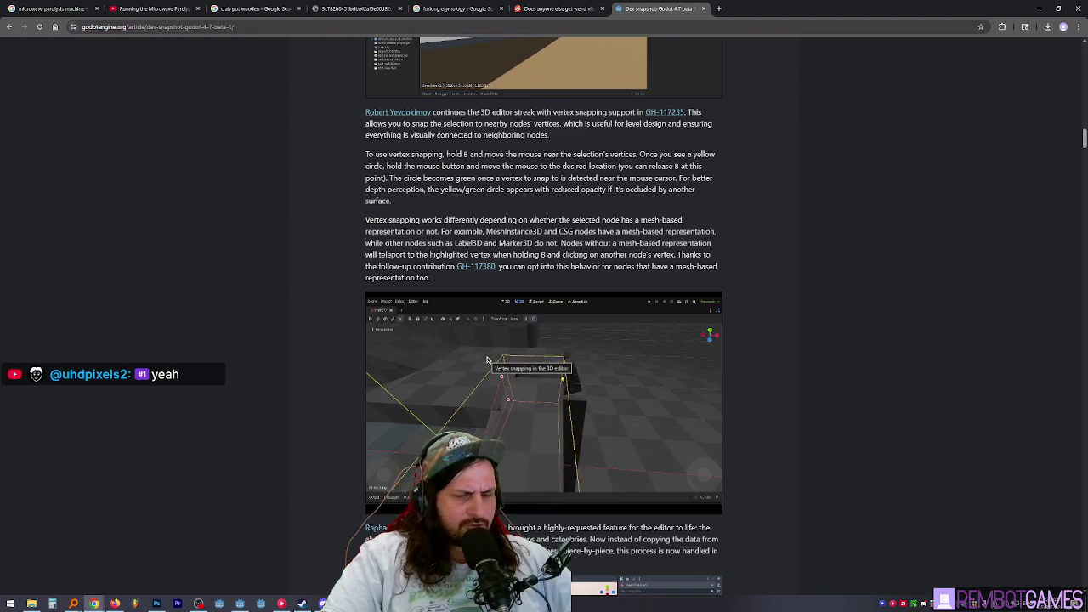
scroll(487, 361, "down", 5)
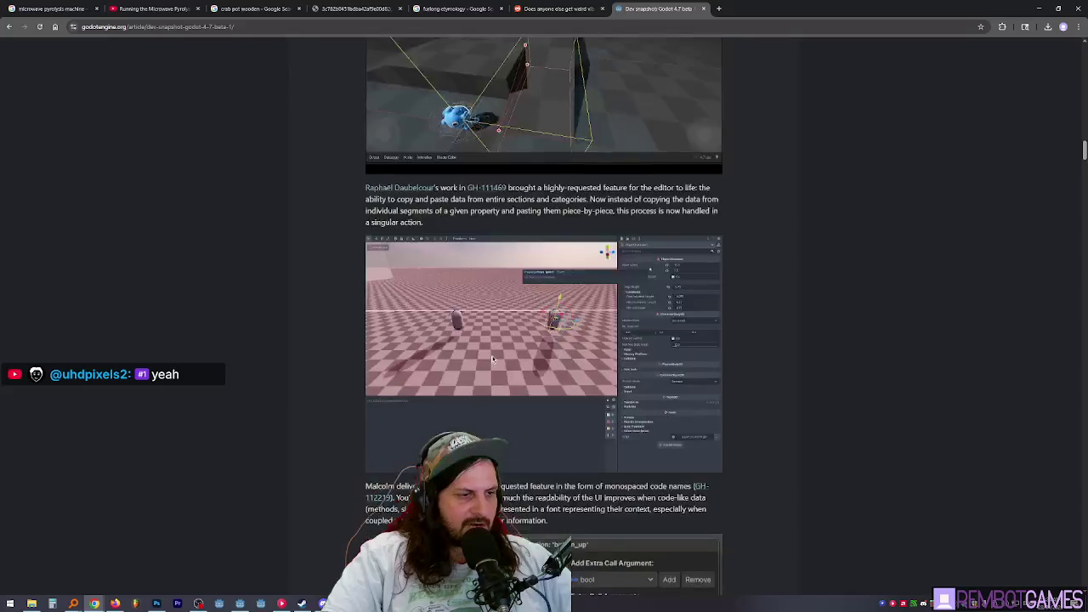
scroll(315, 343, "down", 12)
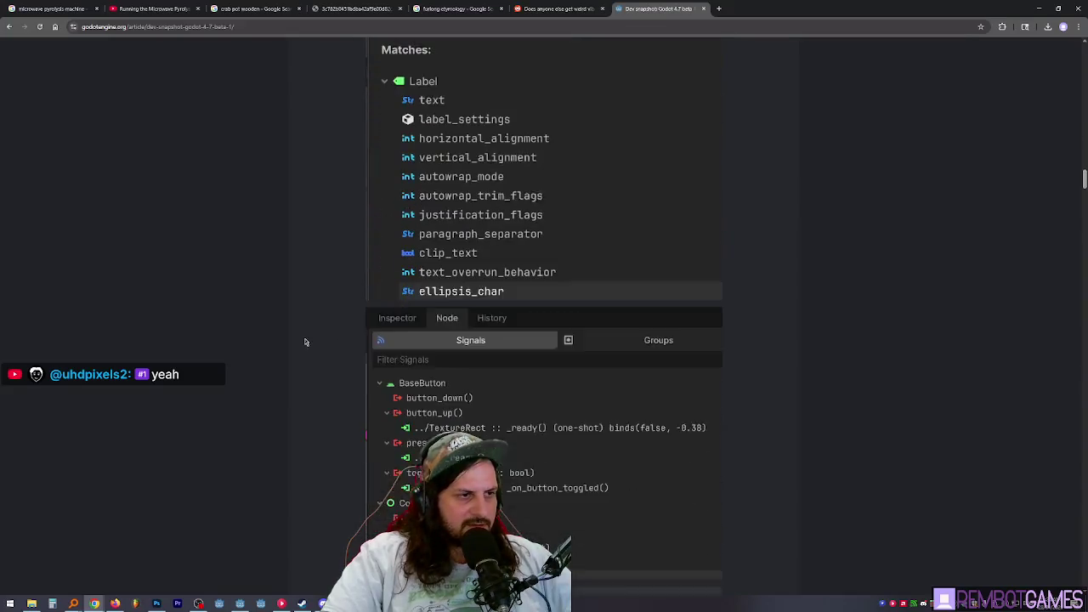
scroll(305, 342, "down", 15)
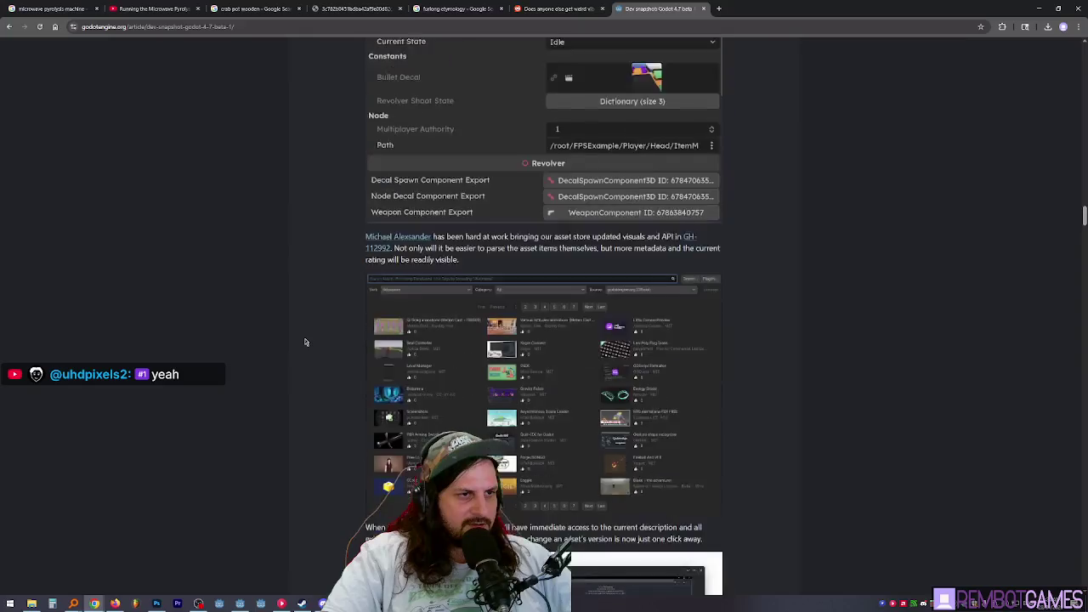
scroll(305, 341, "down", 10)
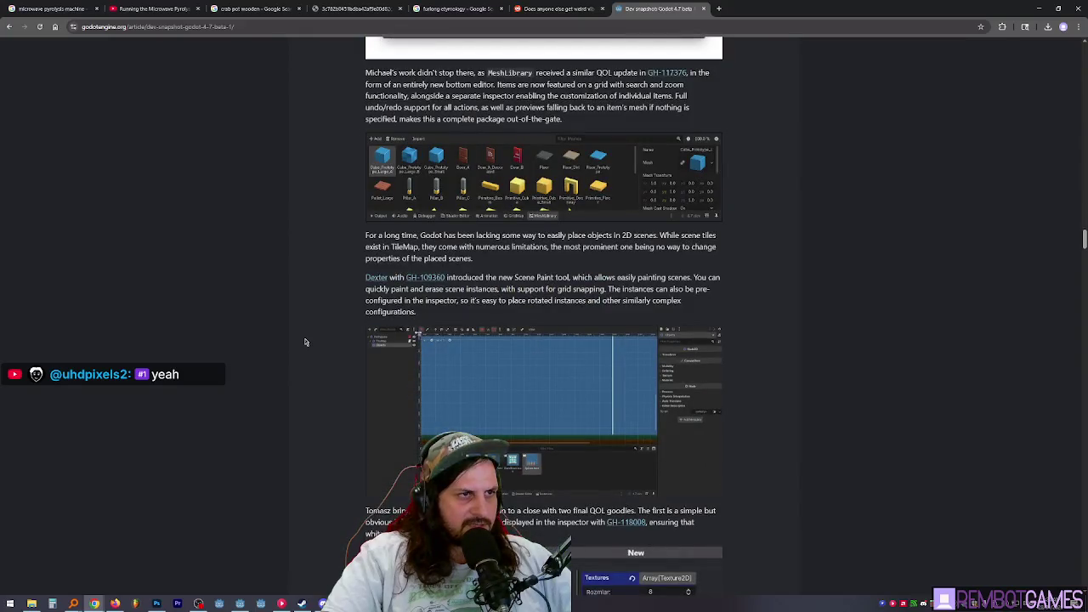
scroll(305, 342, "down", 5)
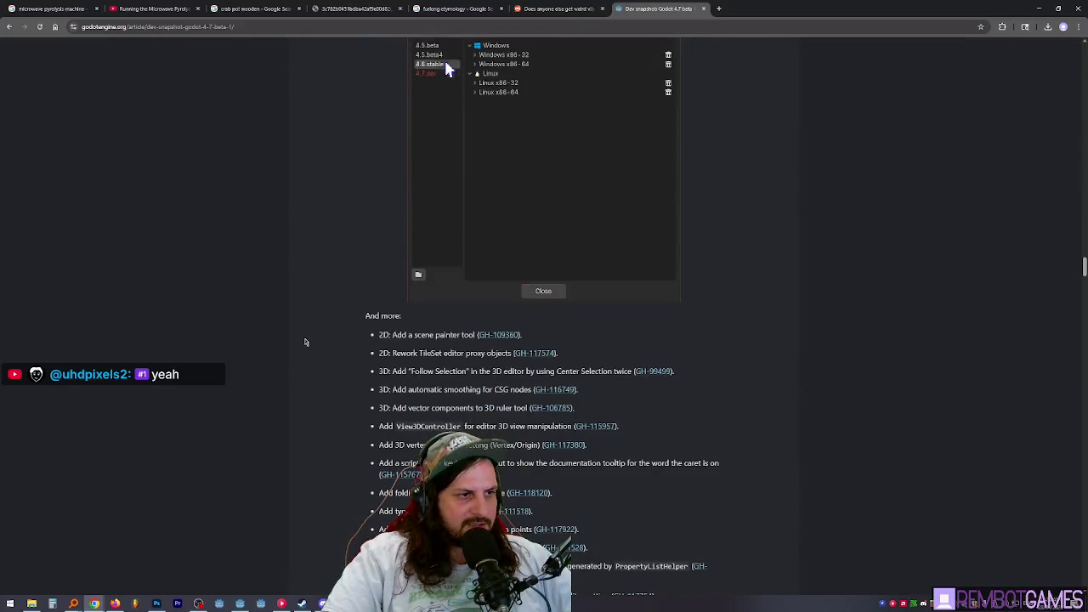
key("alt+Tab")
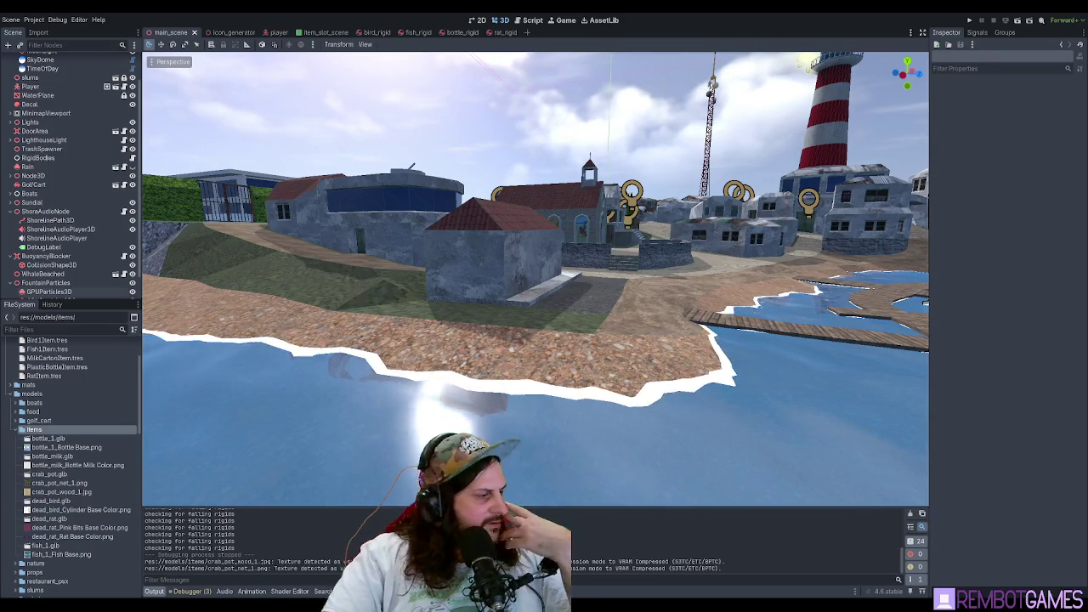
- Switch over to the Godot 4.6 release notes page in Chrome
key("alt+Tab")
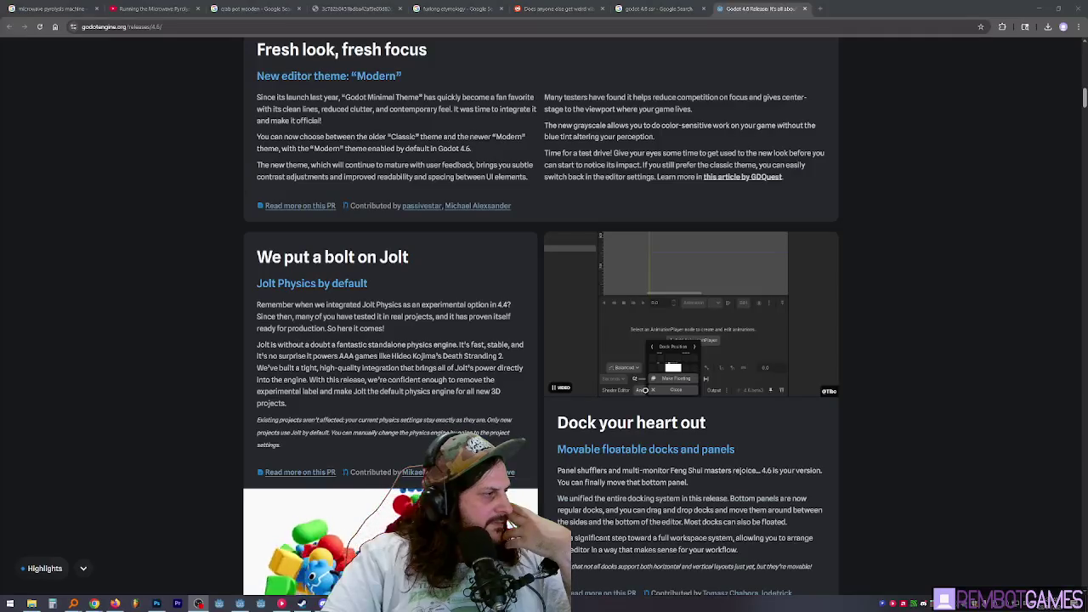
- Scroll down to 'Reflections got real' and open the SSR overhaul pull request in a new tab
scroll(152, 273, "down", 2)
scroll(153, 273, "down", 2)
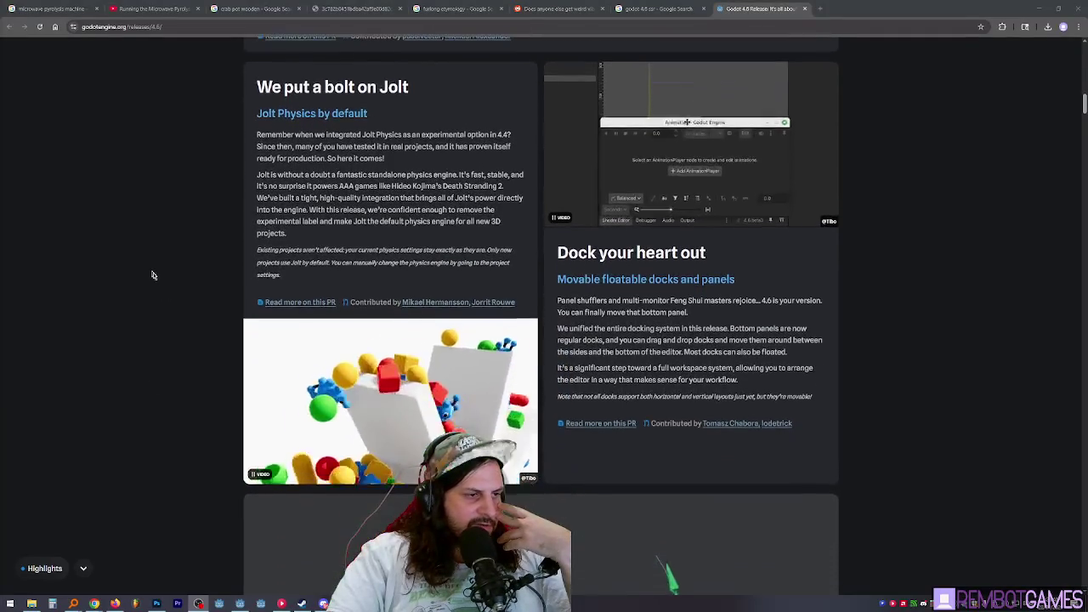
scroll(427, 337, "down", 1)
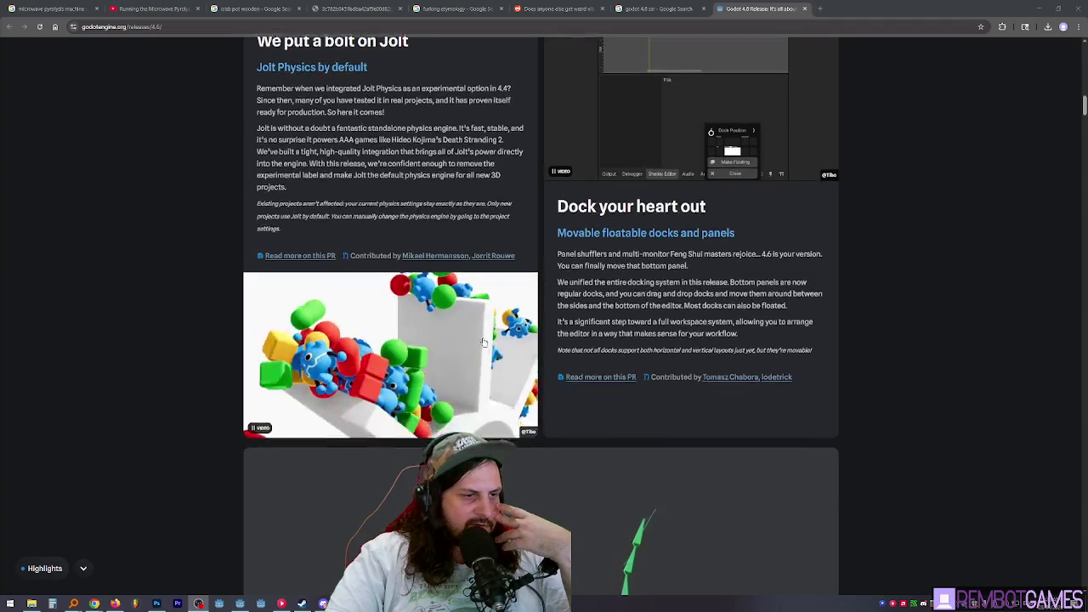
scroll(509, 362, "down", 4)
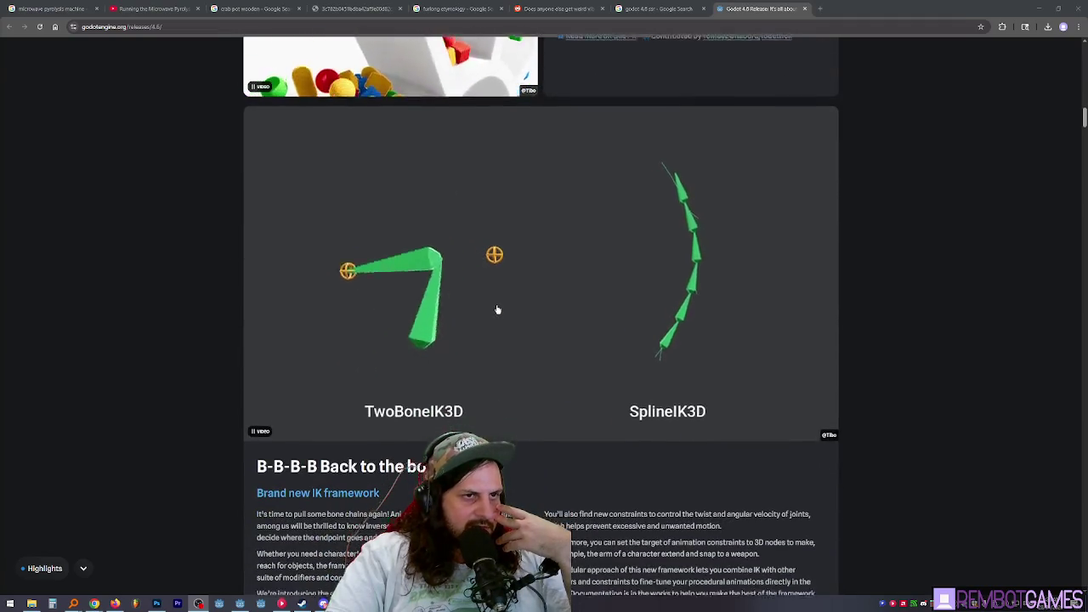
scroll(496, 309, "down", 1)
scroll(790, 141, "down", 5)
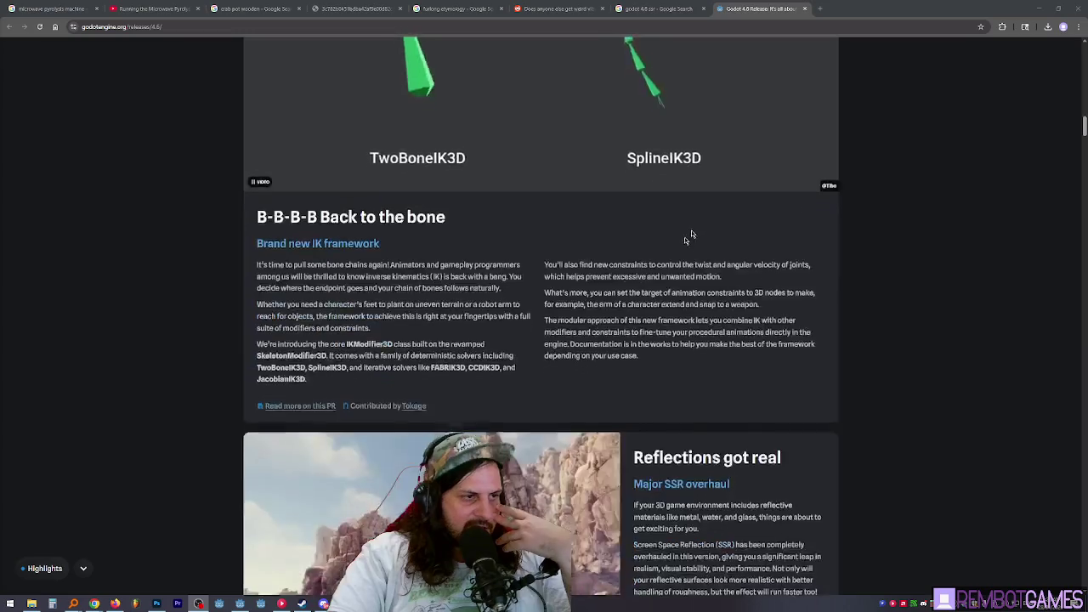
scroll(713, 197, "down", 1)
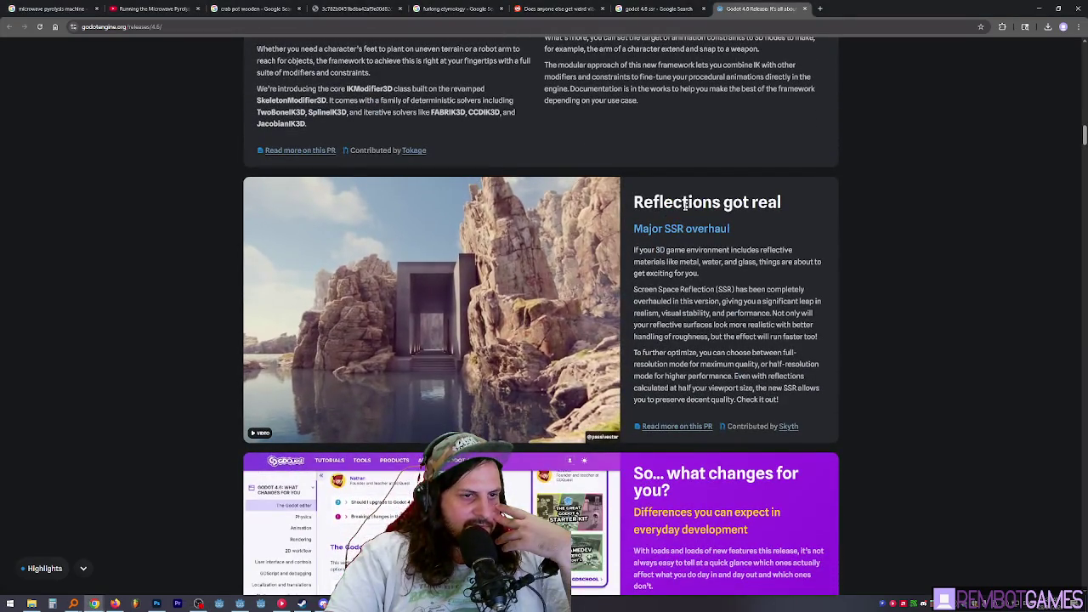
double_click(685, 205)
middle_click(697, 430)
- Open the SSR demo video in its own tab and switch to it
right_click(481, 286)
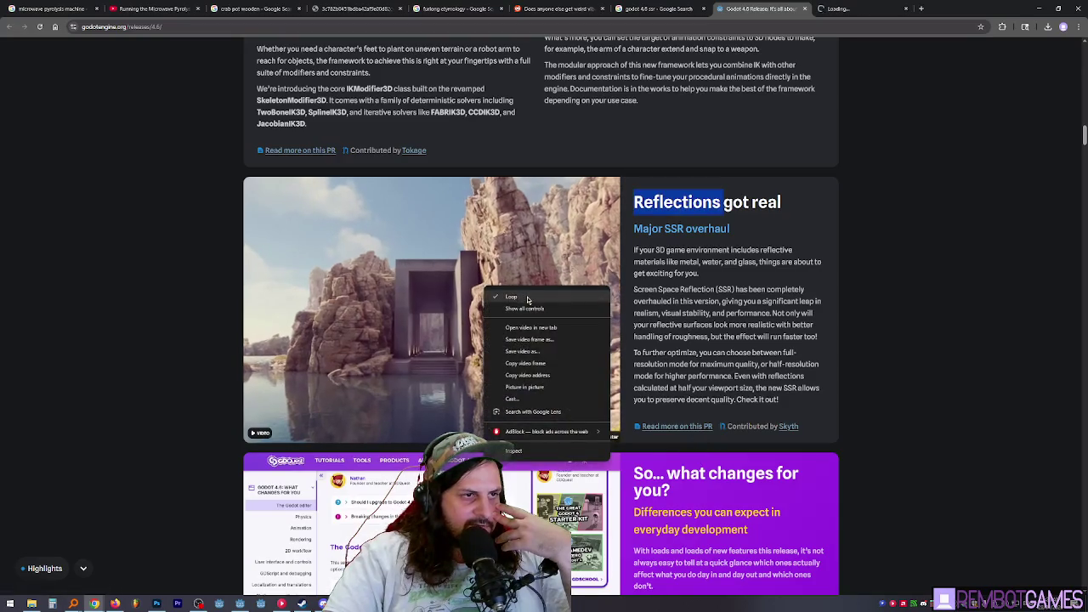
left_click(553, 333)
key("ctrl+9")
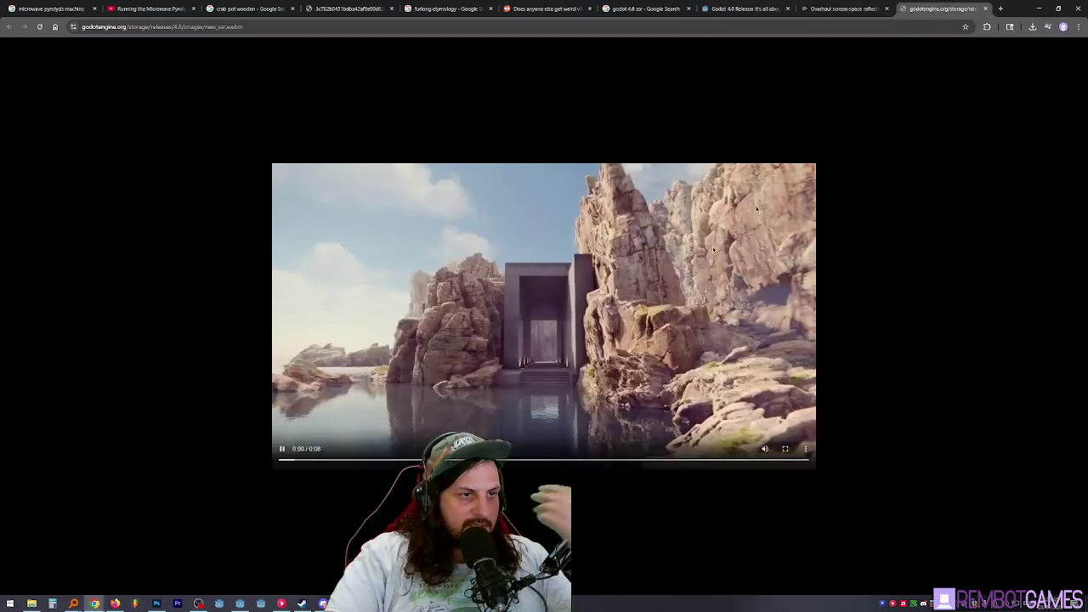
- Zoom in on the SSR demo video page, then return to the Godot editor
key("ctrl+plus")
key("ctrl+plus")
key("ctrl+plus")
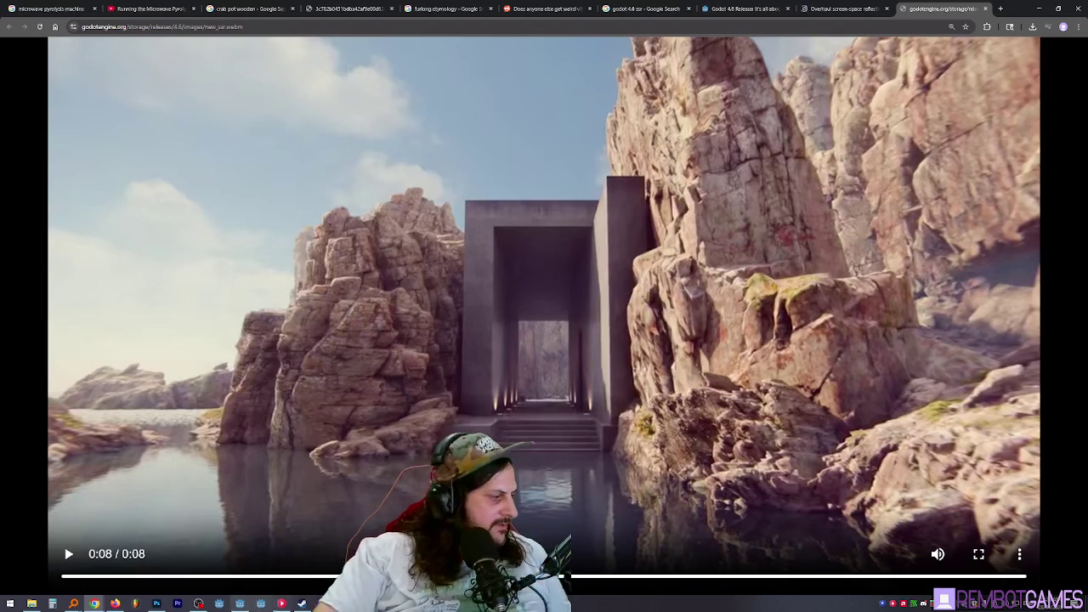
key("alt+Tab")
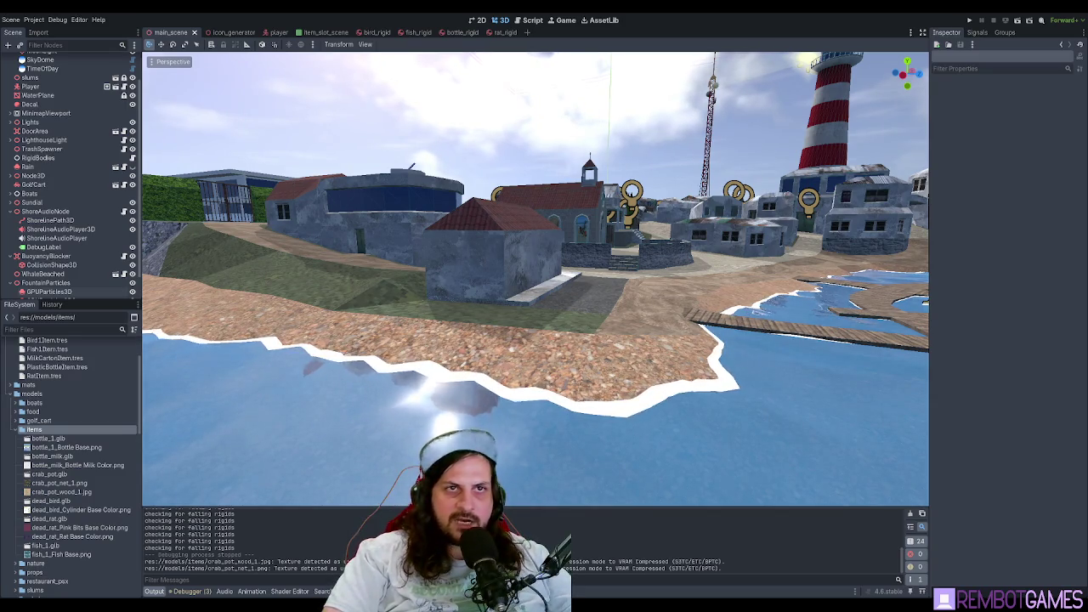
- Open water2.gdshader in an enlarged Shader Editor panel below the 3D view
scroll(542, 252, "up", 5)
scroll(543, 252, "down", 5)
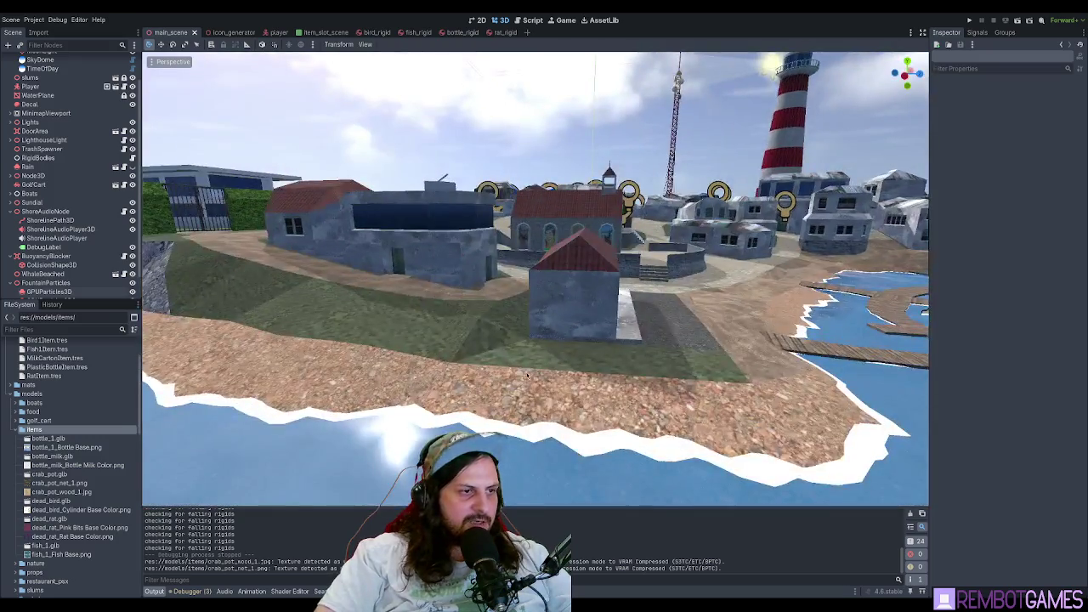
left_click(289, 591)
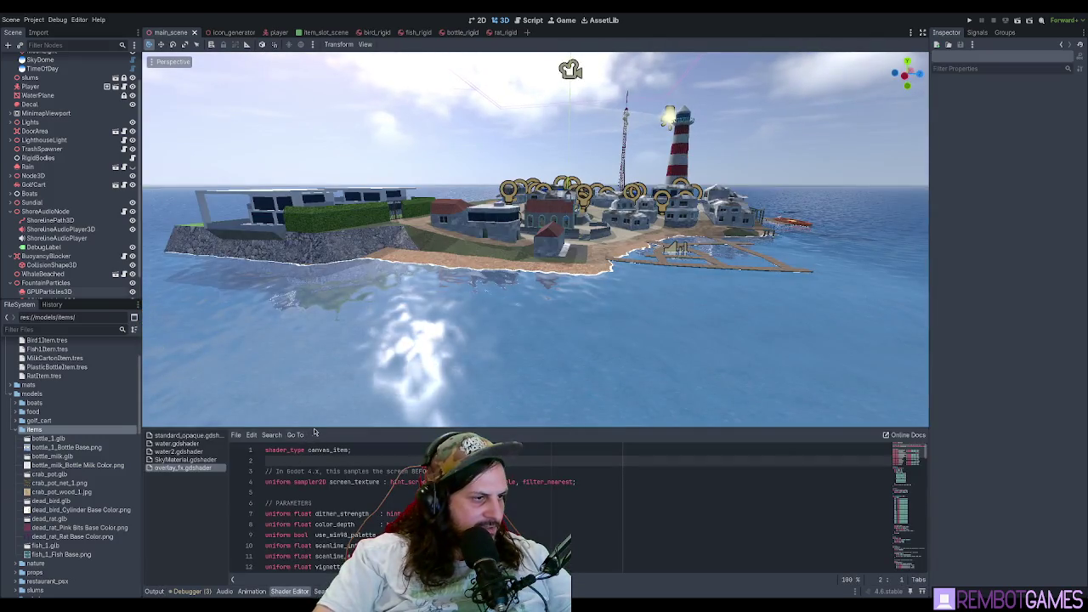
mouse_move(340, 429)
left_mouse_down()
mouse_move(340, 38)
mouse_move(341, 198)
left_mouse_up()
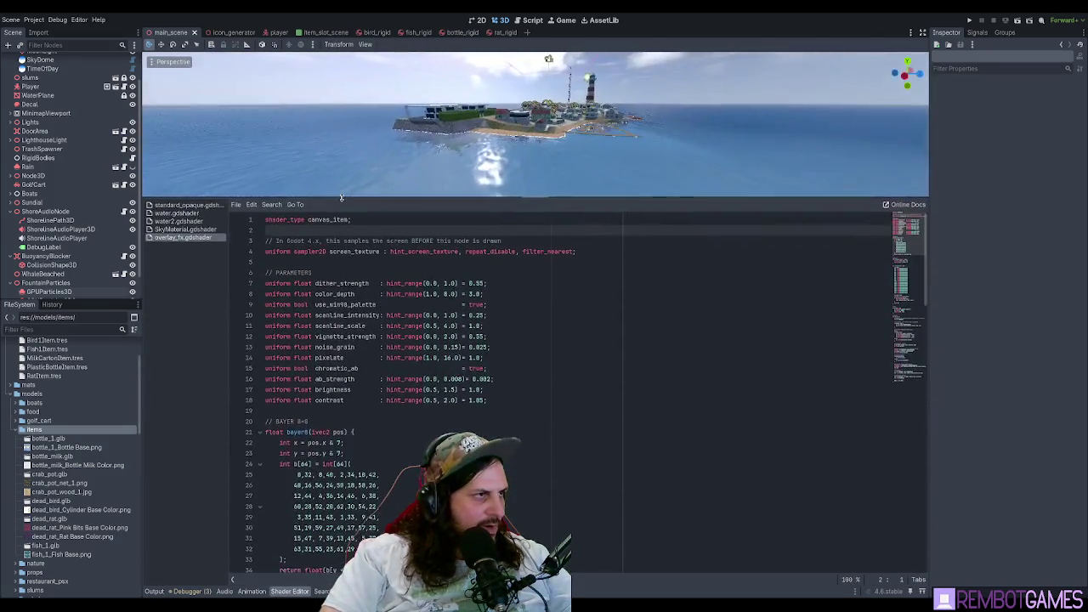
left_click(178, 221)
- Select the ssr_resolution line 38, then drag the splitter down to enlarge the 3D view
scroll(417, 351, "down", 9)
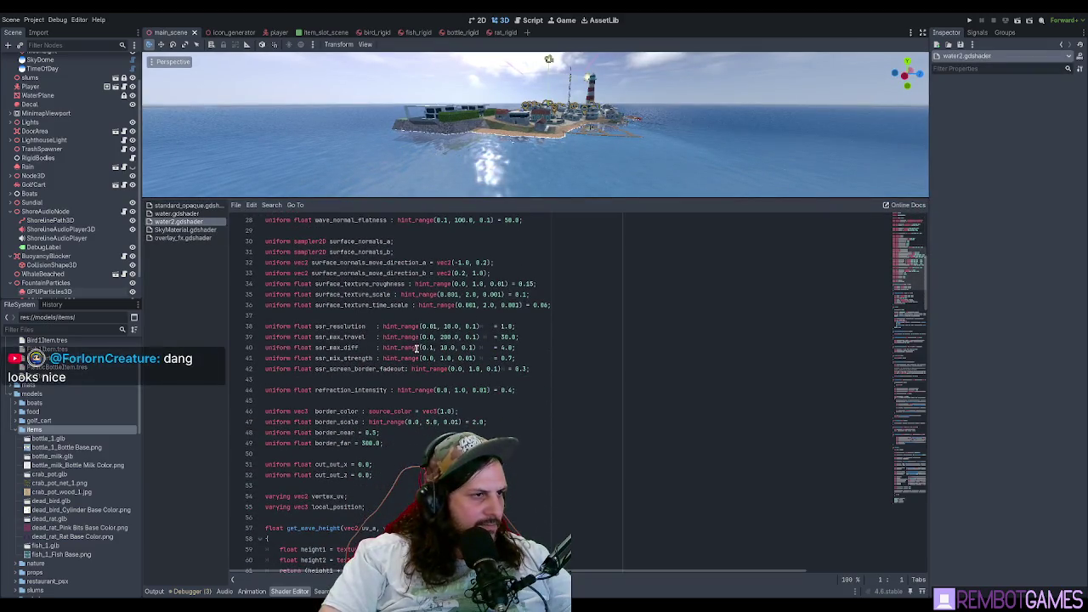
left_click(329, 344)
triple_click(404, 326)
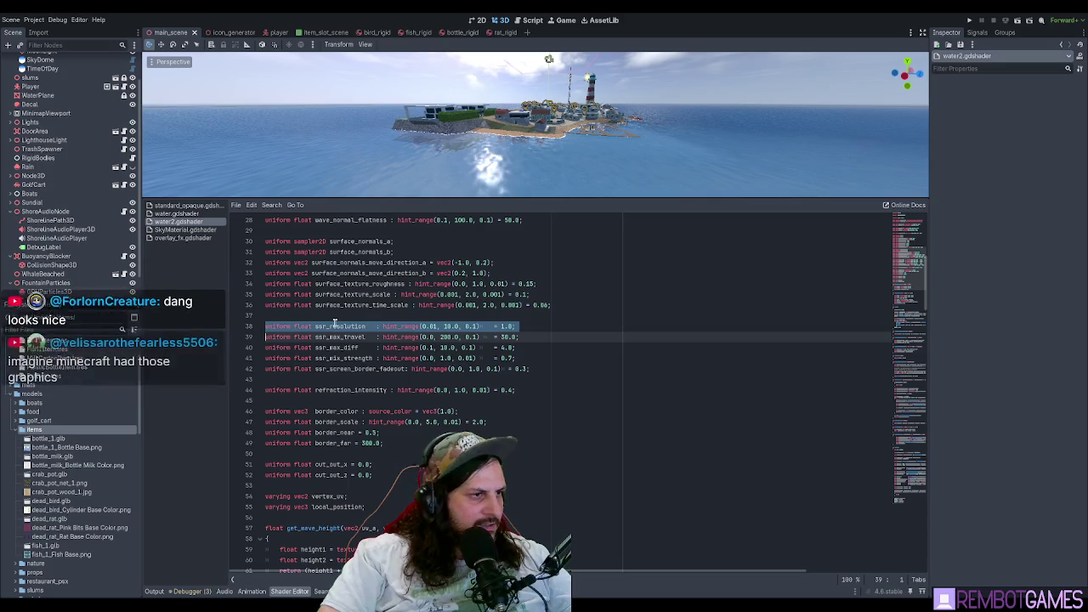
left_click(544, 326)
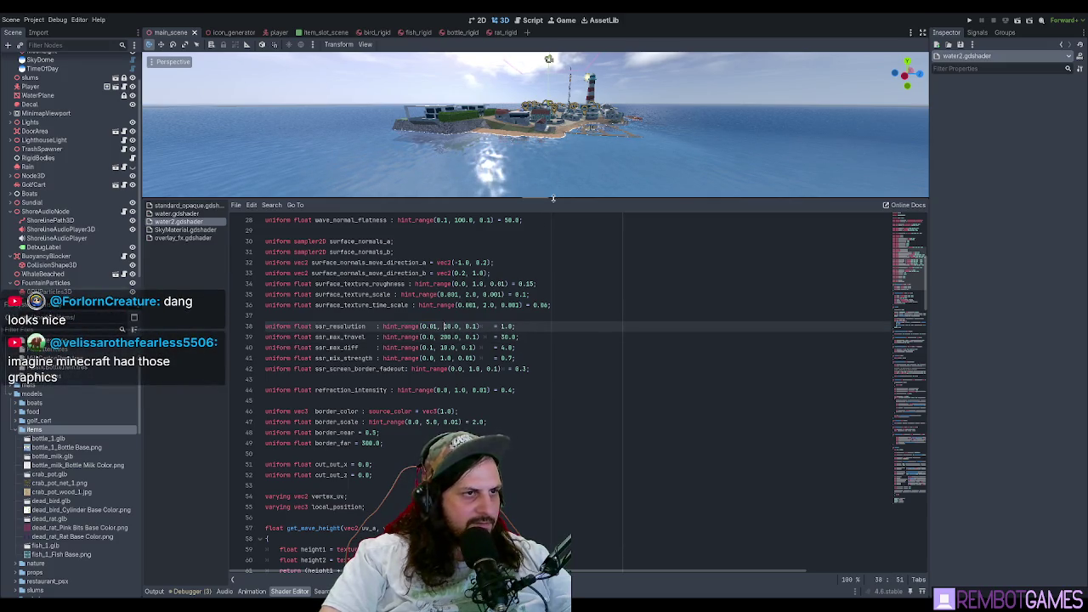
left_click_drag(553, 198, 554, 457)
- Fly past the lighthouse over the tin-roofed village down to street level facing the church
scroll(598, 291, "up", 3)
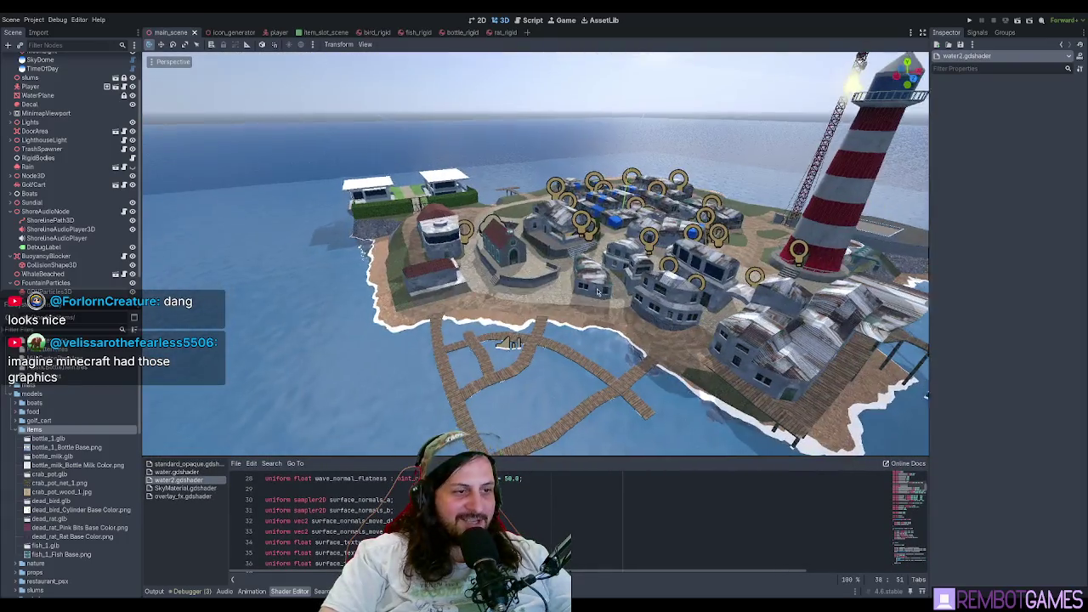
key("w")
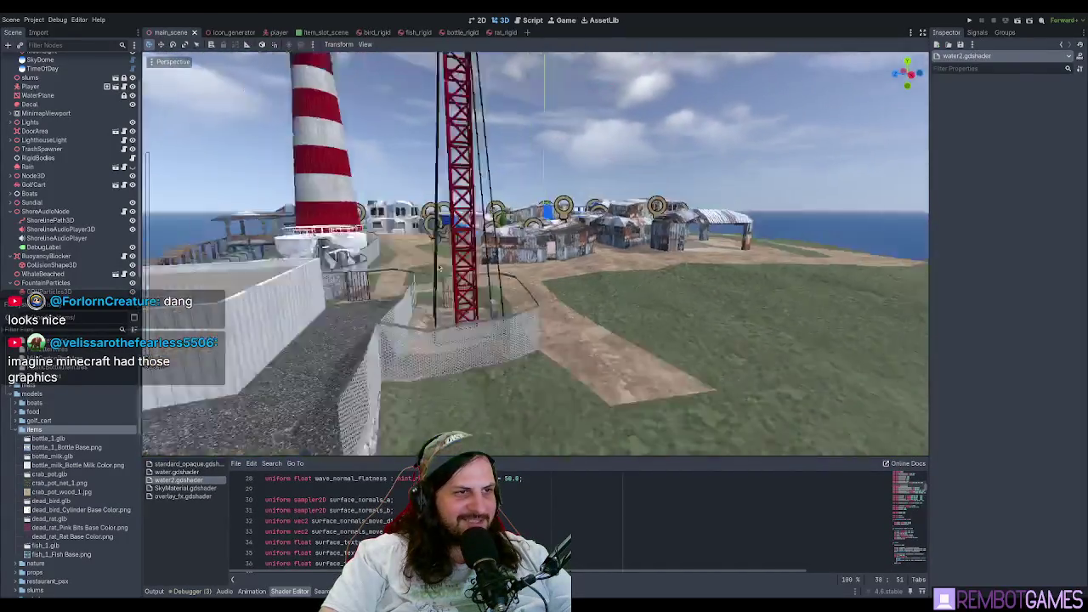
key("s")
key("w")
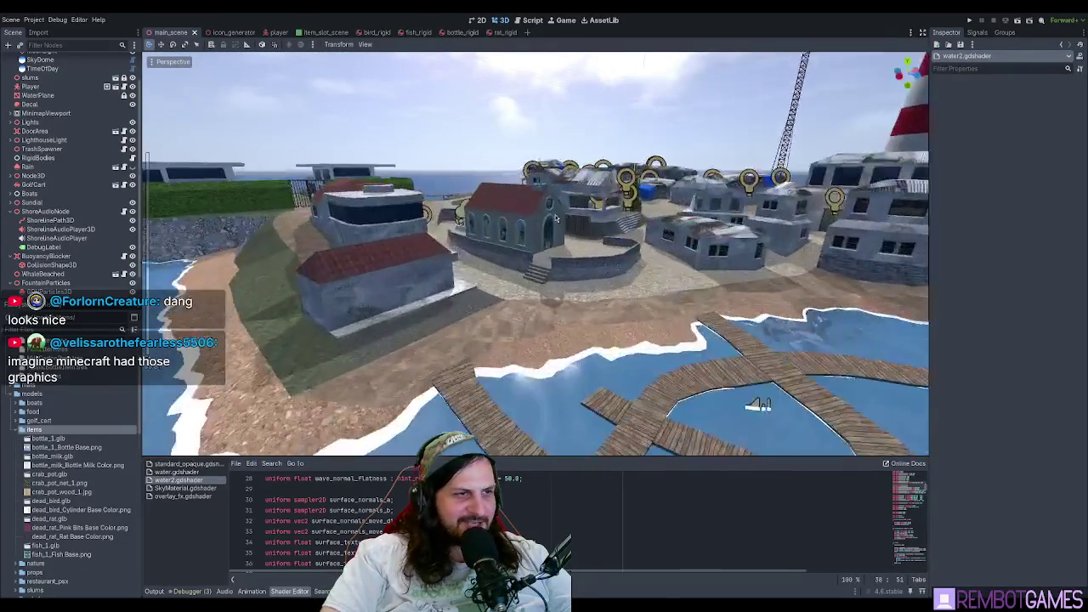
key("s")
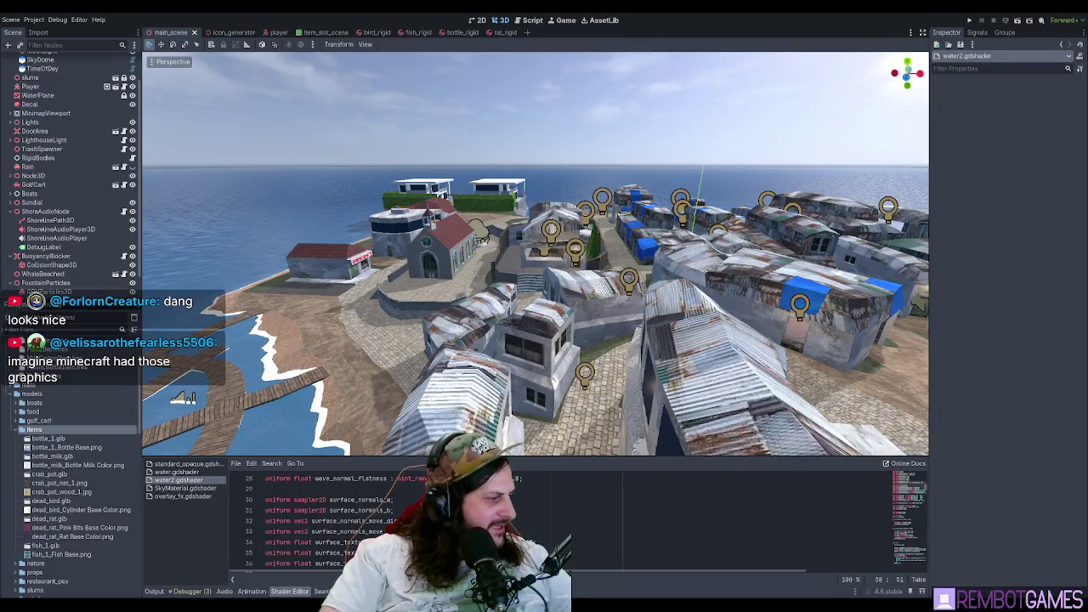
key("w")
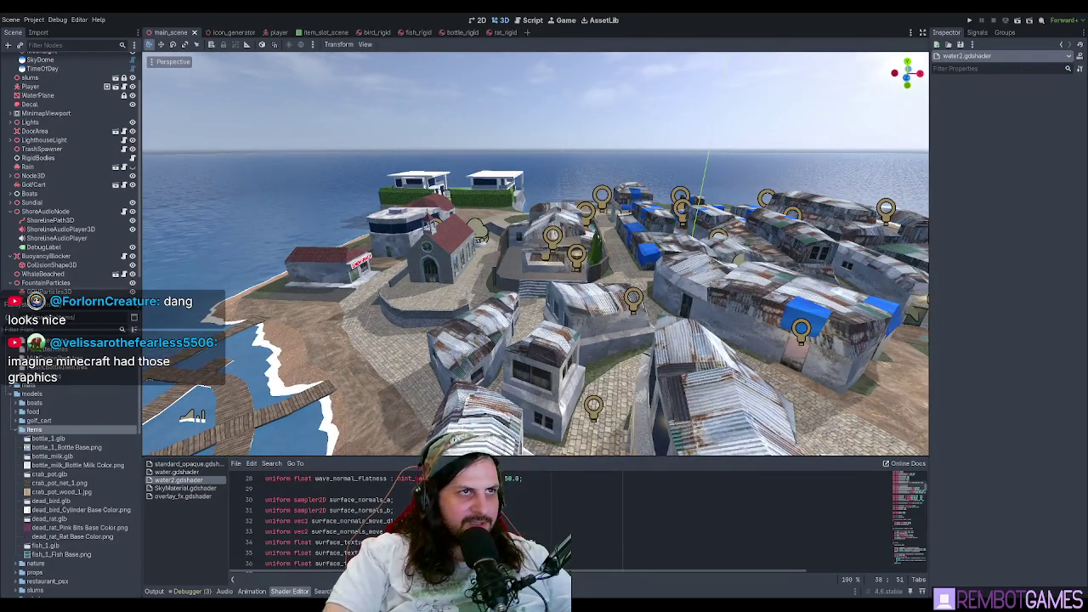
key("w")
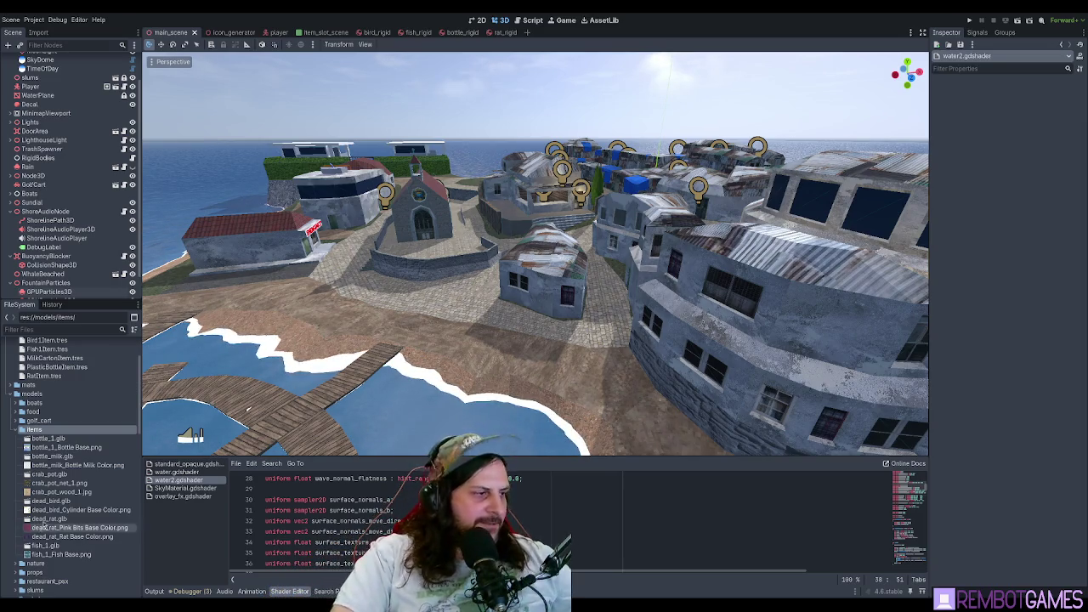
- Select crab_pot.glb and check its face directions with the Face Orientation overlay, then turn it off
left_click(53, 475)
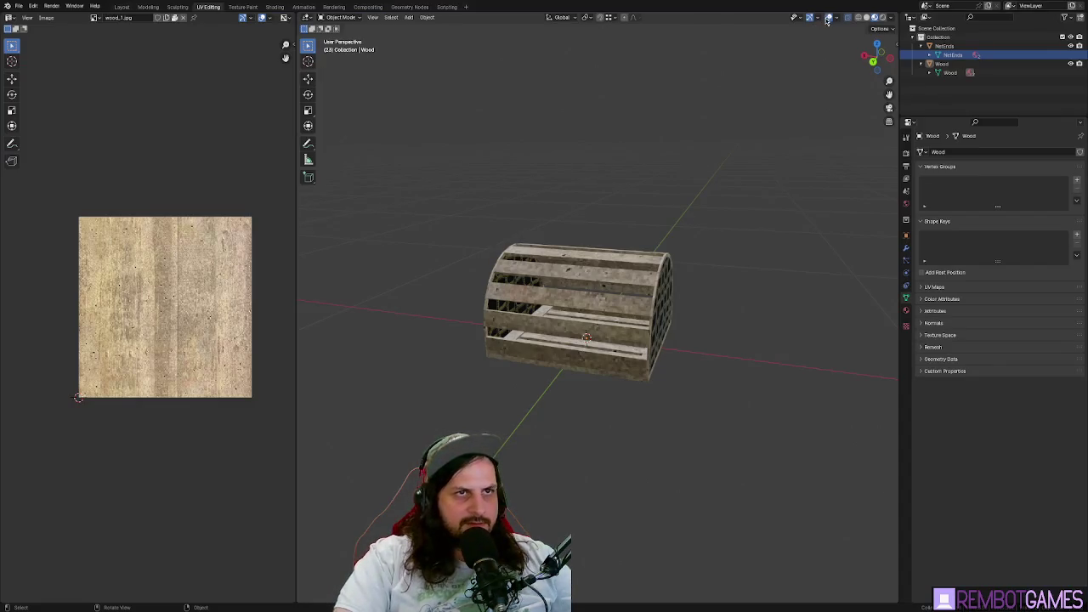
left_click(821, 19)
mouse_move(837, 17)
left_click(785, 210)
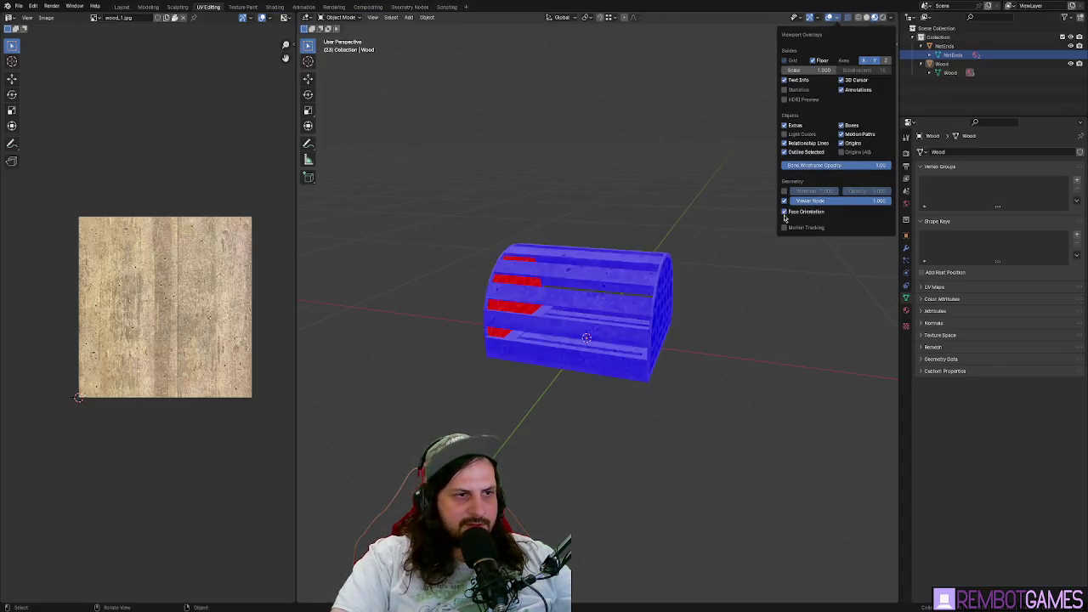
mouse_move(509, 281)
left_mouse_down()
mouse_move(709, 294)
mouse_move(705, 308)
left_mouse_up()
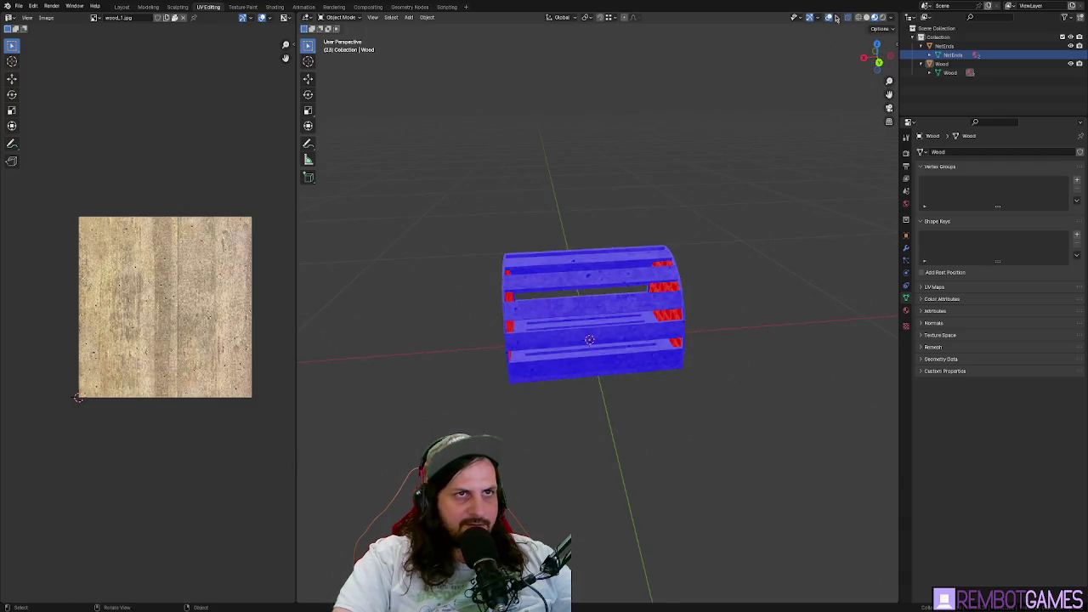
left_click(836, 19)
left_click(785, 214)
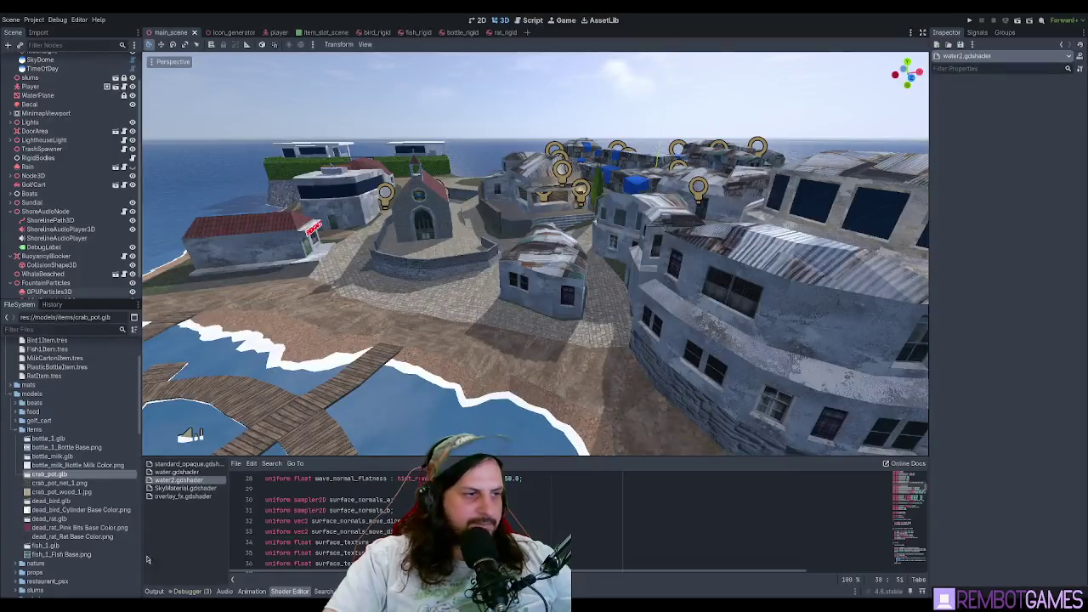
- Drop crab_pot.glb into the scene, then undo that placement
scroll(136, 544, "up", 3)
scroll(463, 325, "up", 5)
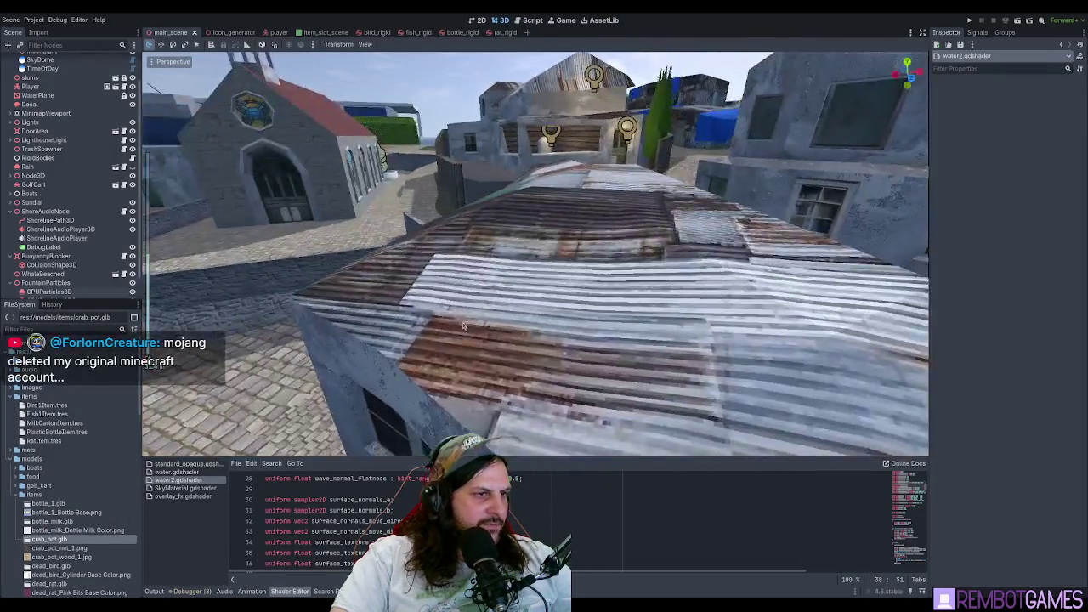
scroll(464, 325, "down", 5)
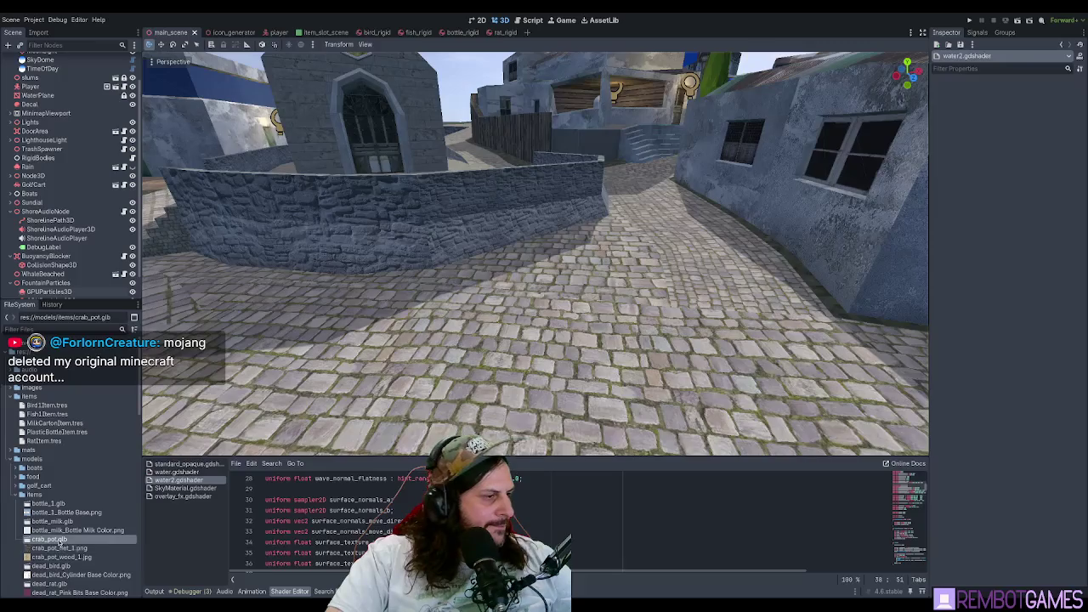
mouse_move(61, 542)
left_mouse_down()
mouse_move(489, 340)
mouse_move(507, 382)
left_mouse_up()
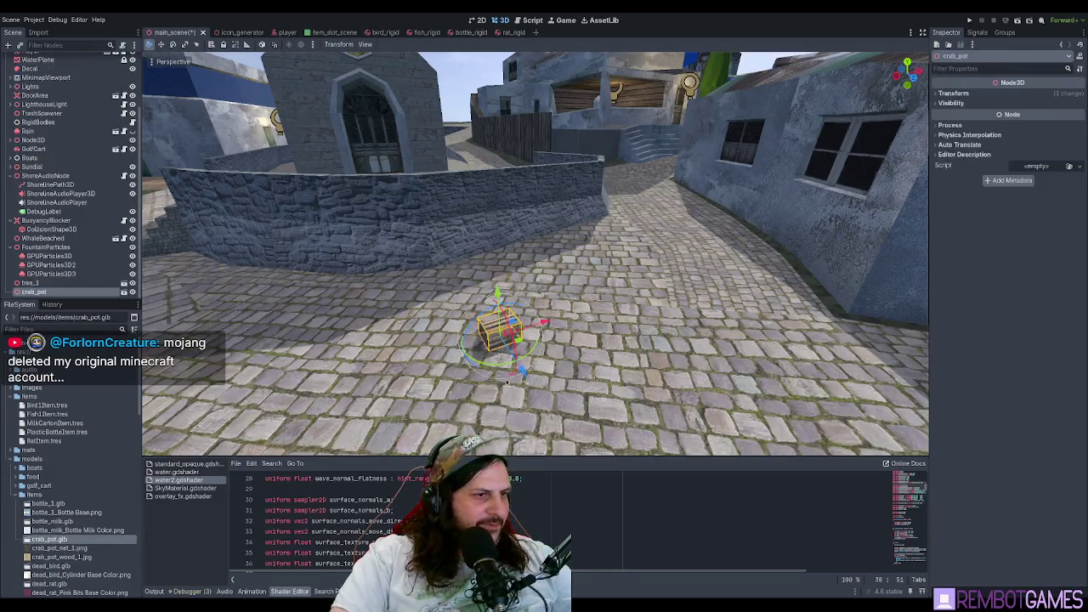
scroll(510, 338, "down", 5)
scroll(552, 297, "up", 8)
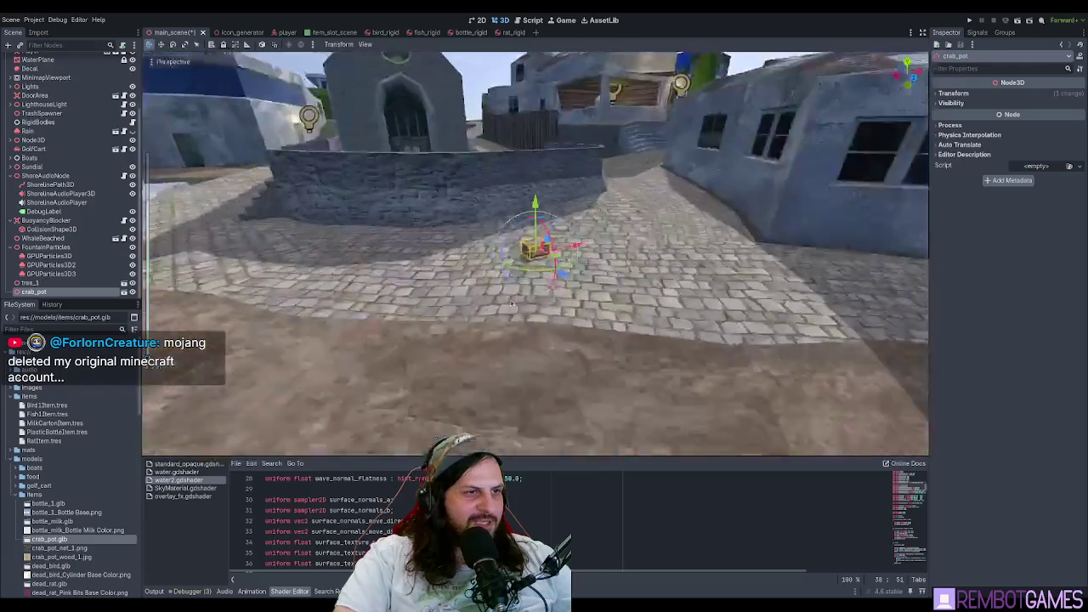
scroll(612, 264, "down", 3)
key("ctrl+z")
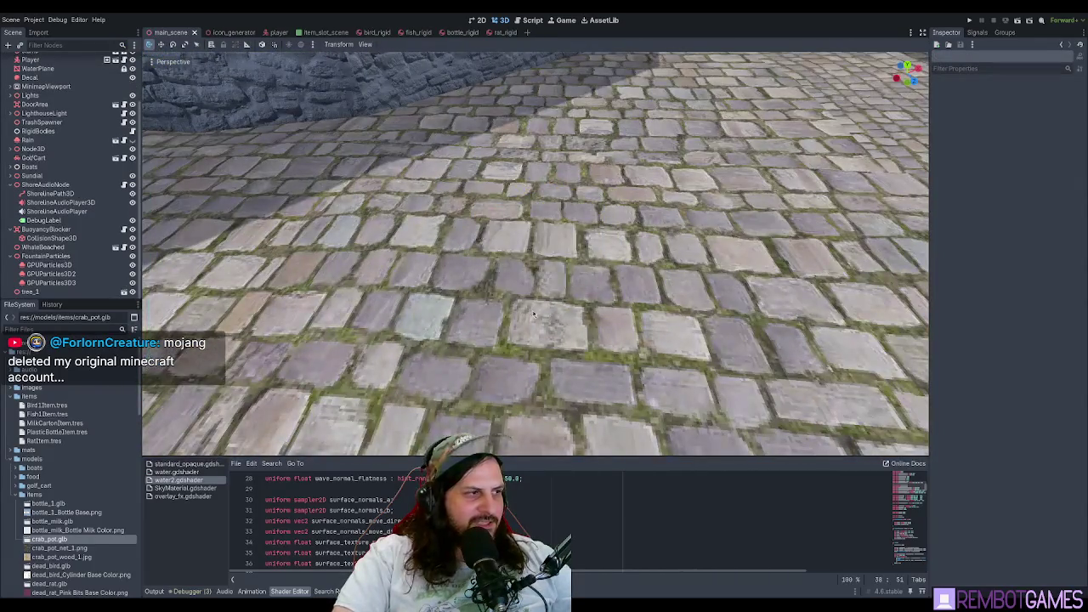
- Place the crab pot on the street by the shacks and view it in the courtyard
scroll(771, 272, "down", 6)
mouse_move(771, 271)
left_mouse_down()
mouse_move(347, 225)
mouse_move(272, 224)
mouse_move(259, 242)
left_mouse_up()
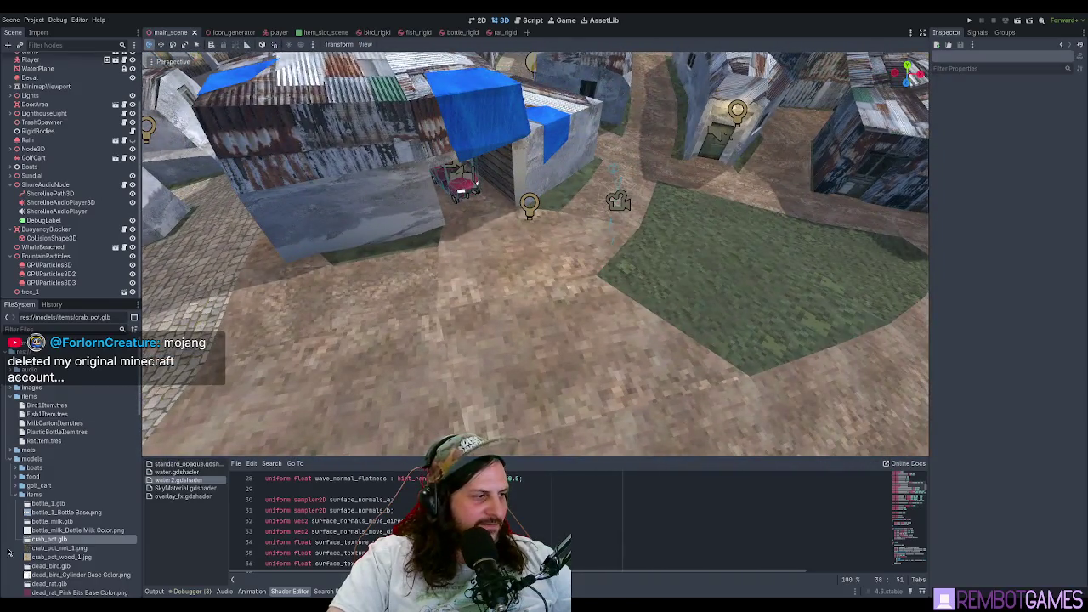
mouse_move(553, 339)
left_mouse_down()
mouse_move(593, 322)
mouse_move(610, 220)
mouse_move(300, 267)
mouse_move(465, 292)
left_mouse_up()
left_click_drag(274, 347, 368, 302)
scroll(300, 309, "down", 3)
left_click_drag(300, 313, 438, 275)
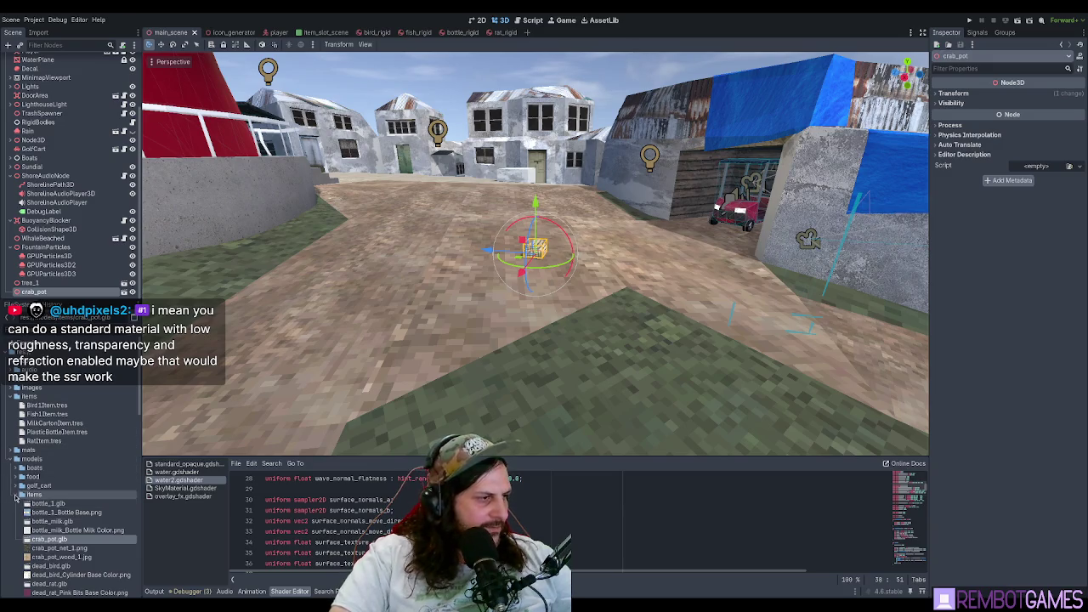
- Open crab_pot_netting from the mats folder and expand its Shading, Vertex Color, Albedo, Roughness and Metallic sections
left_click(12, 458)
left_click(15, 450)
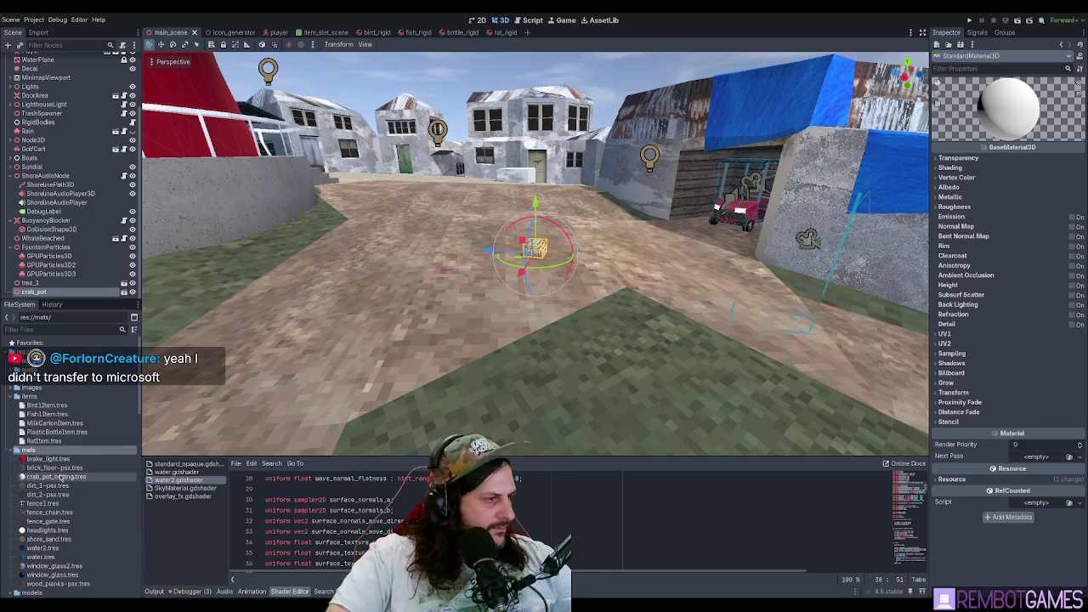
left_click(56, 477)
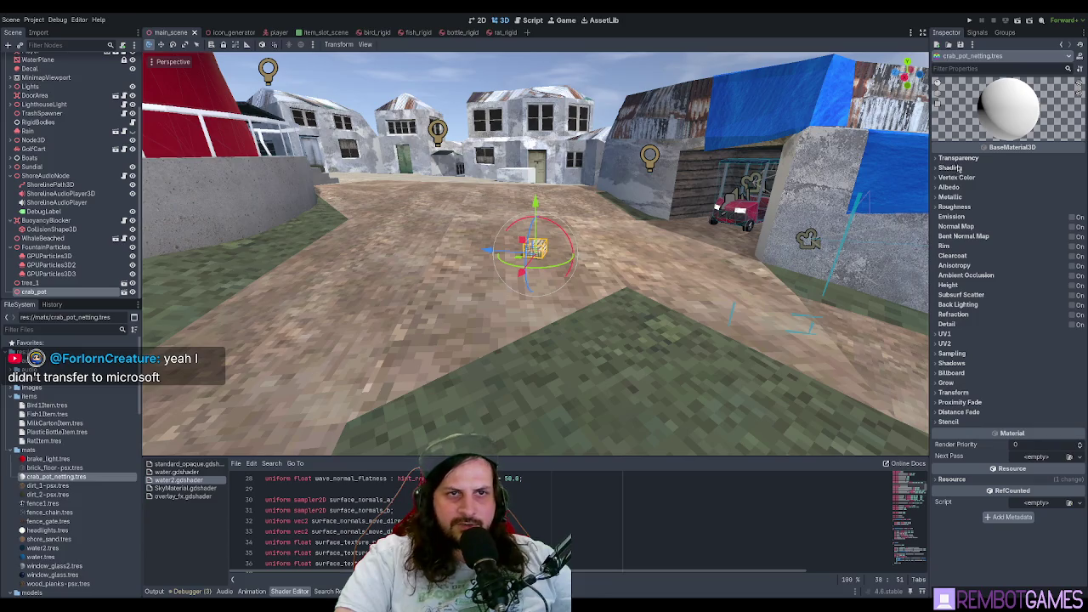
left_click(952, 187)
left_click(955, 178)
left_click(952, 167)
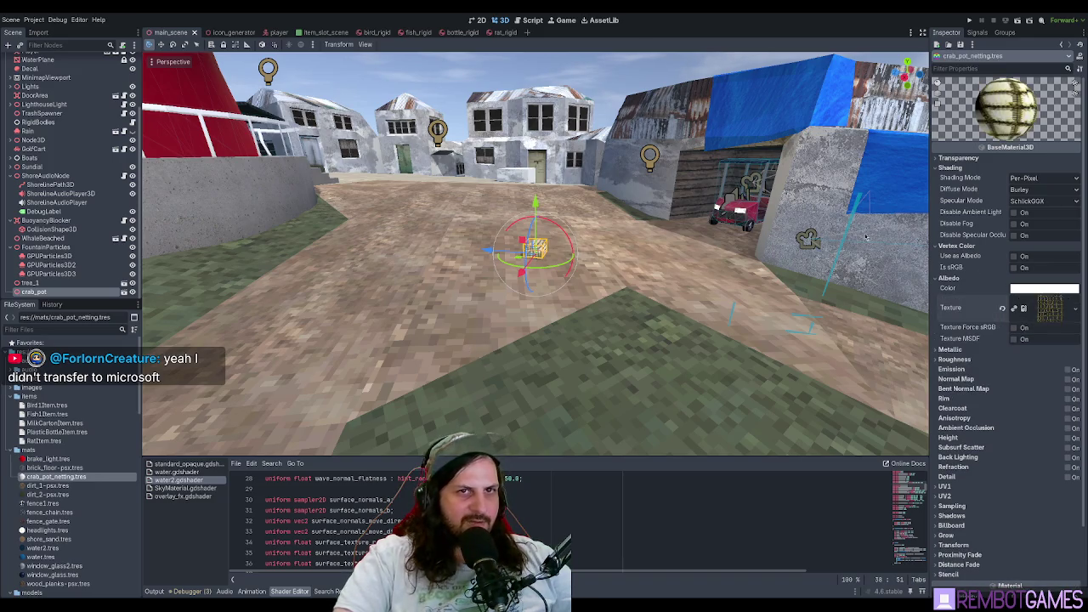
left_click(954, 359)
left_click(951, 350)
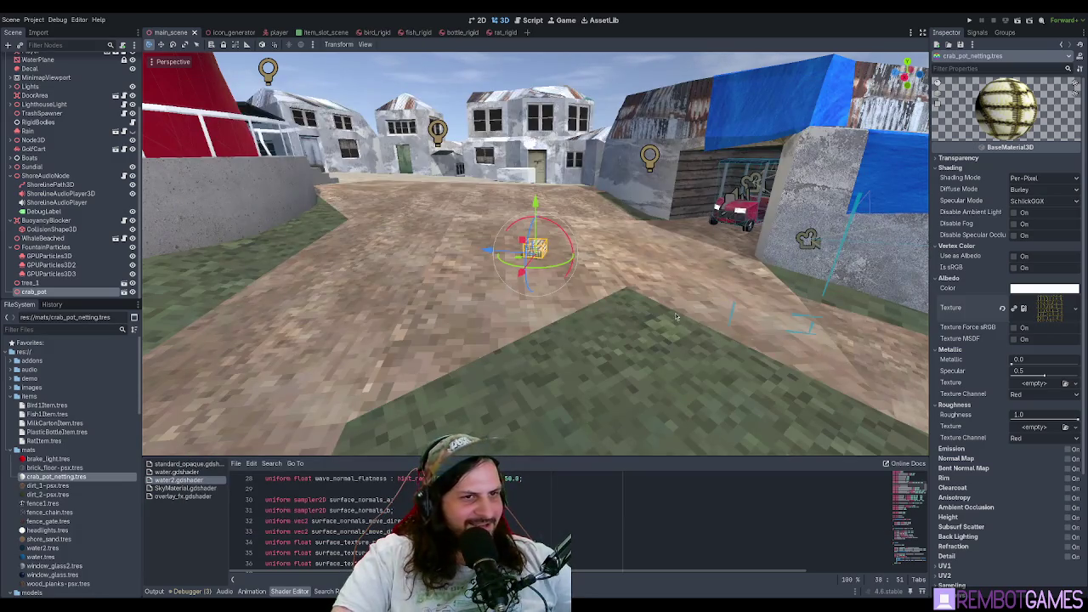
- Move the view in close on the placed crab pot
left_click_drag(677, 317, 676, 292)
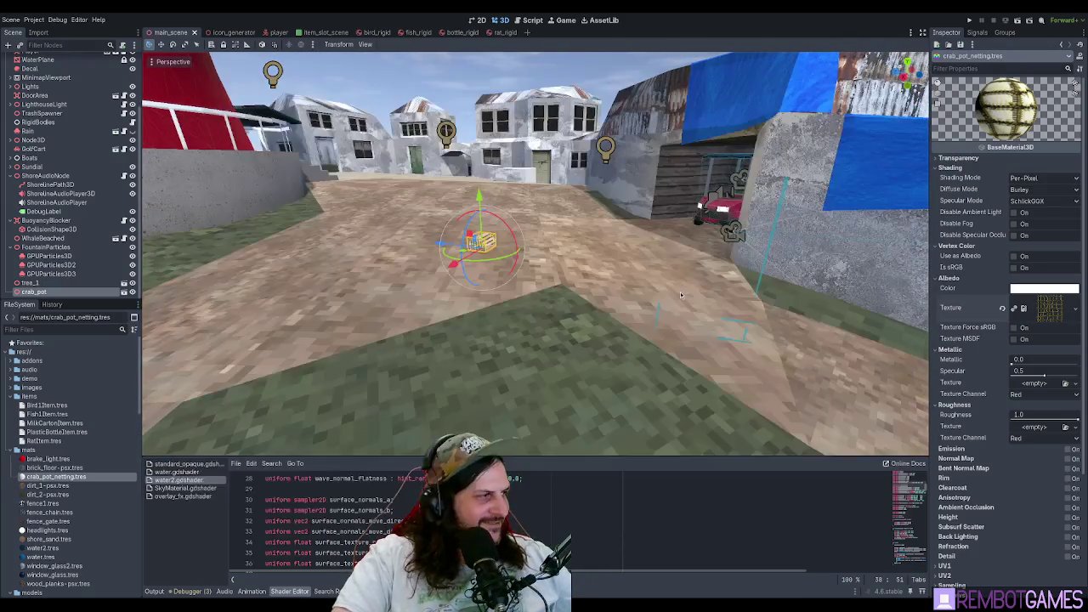
mouse_move(689, 295)
left_mouse_down()
mouse_move(700, 317)
mouse_move(519, 303)
left_mouse_up()
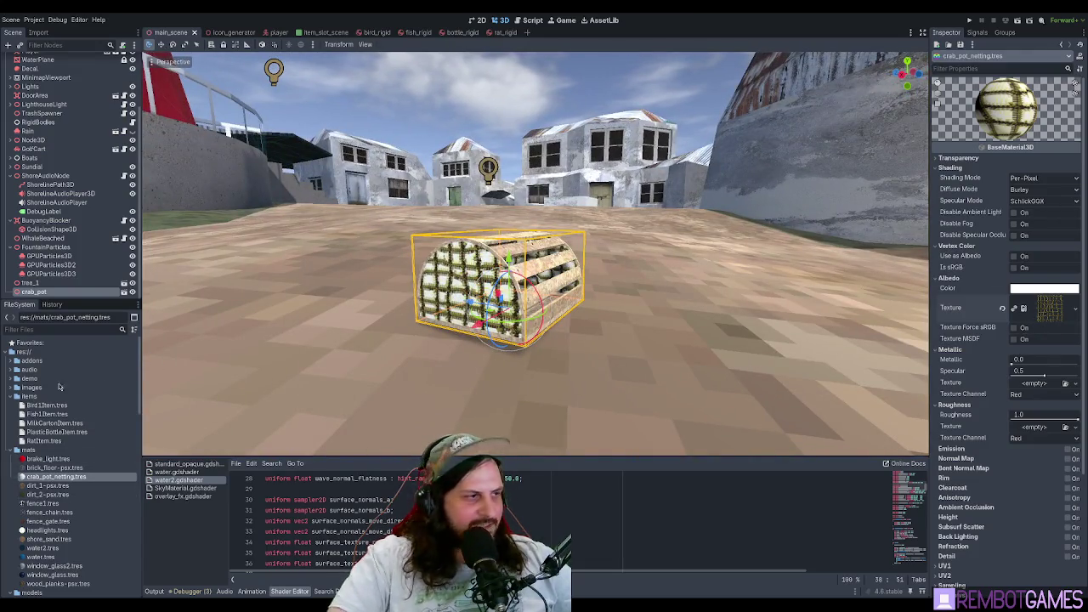
scroll(79, 483, "down", 10)
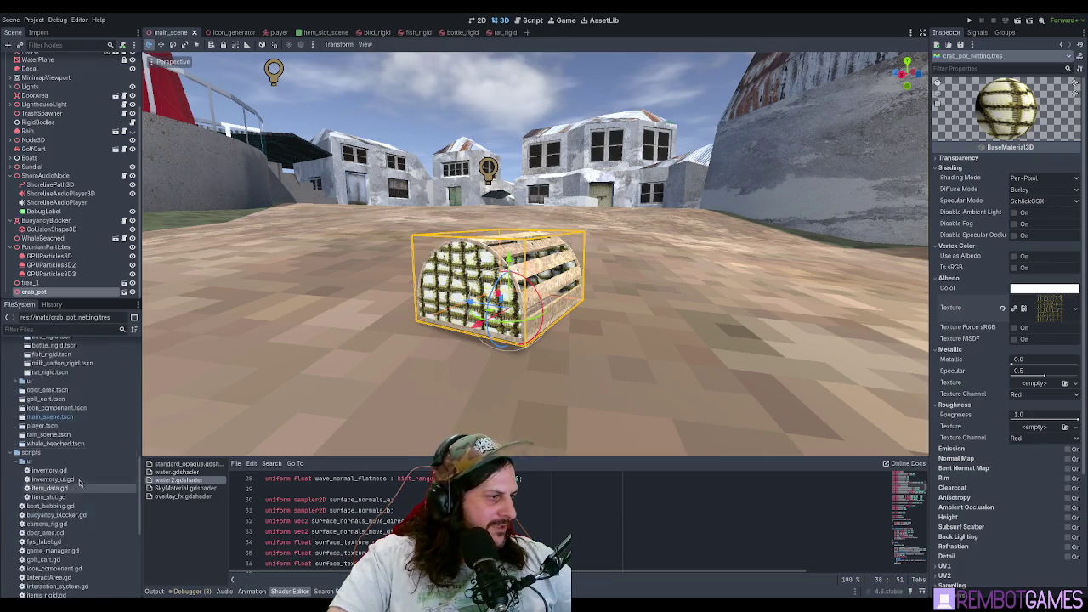
- Filter FileSystem for 'crab' and open crab_pot.glb's import settings, turning the preview to the net end
scroll(76, 493, "down", 6)
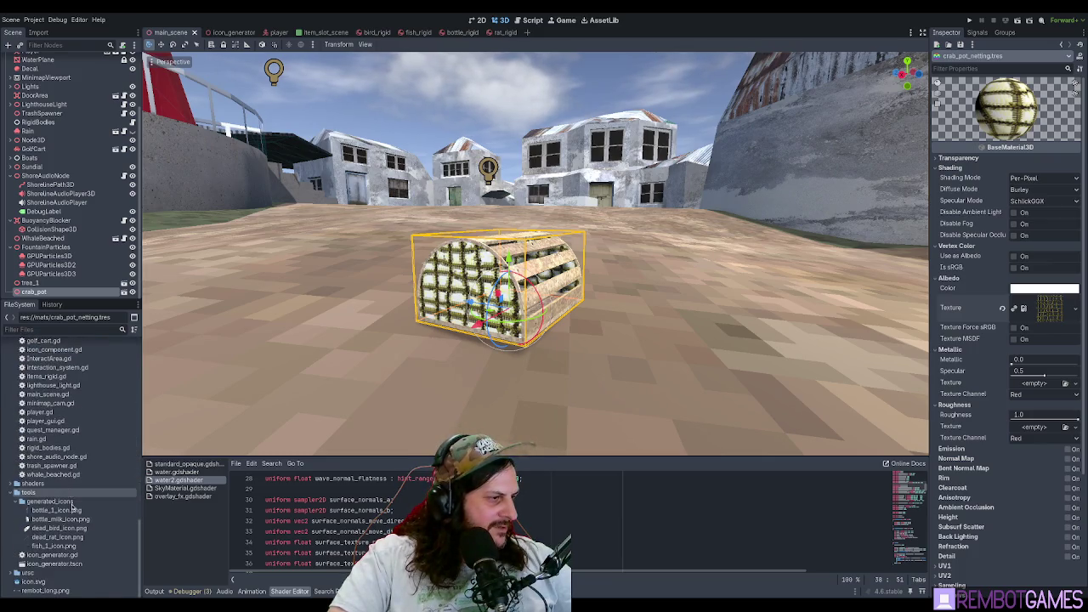
left_click(59, 329)
type("cr")
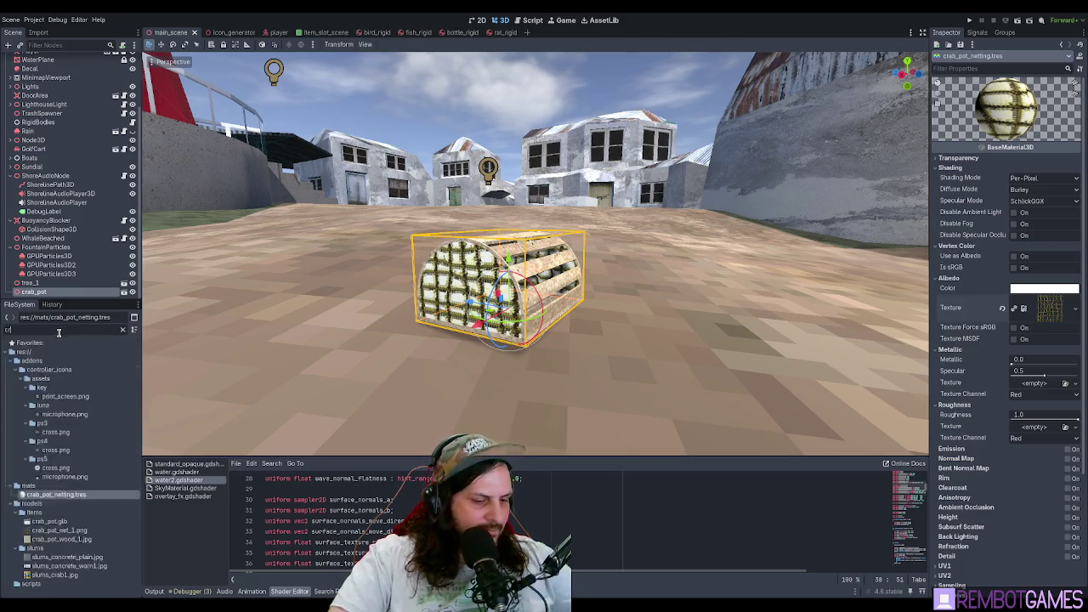
type("ab")
left_click(55, 397)
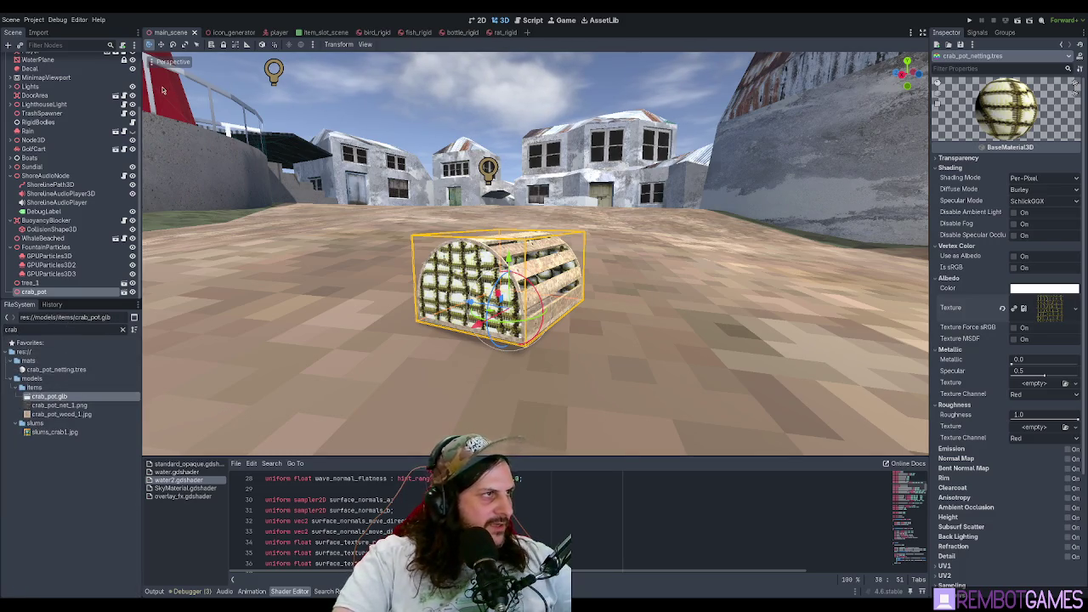
double_click(54, 397)
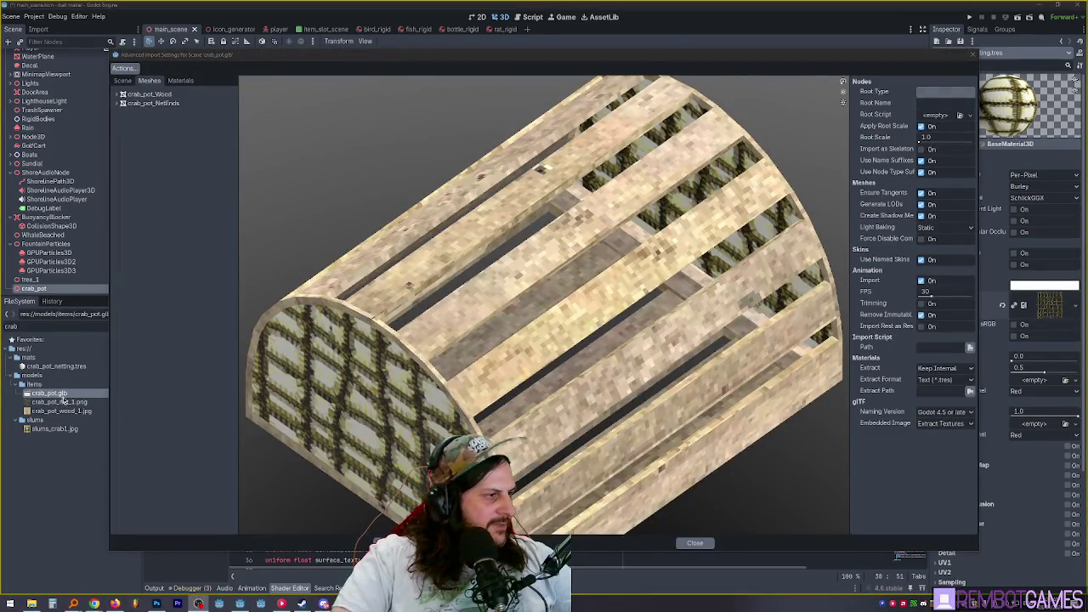
left_click_drag(348, 403, 67, 422)
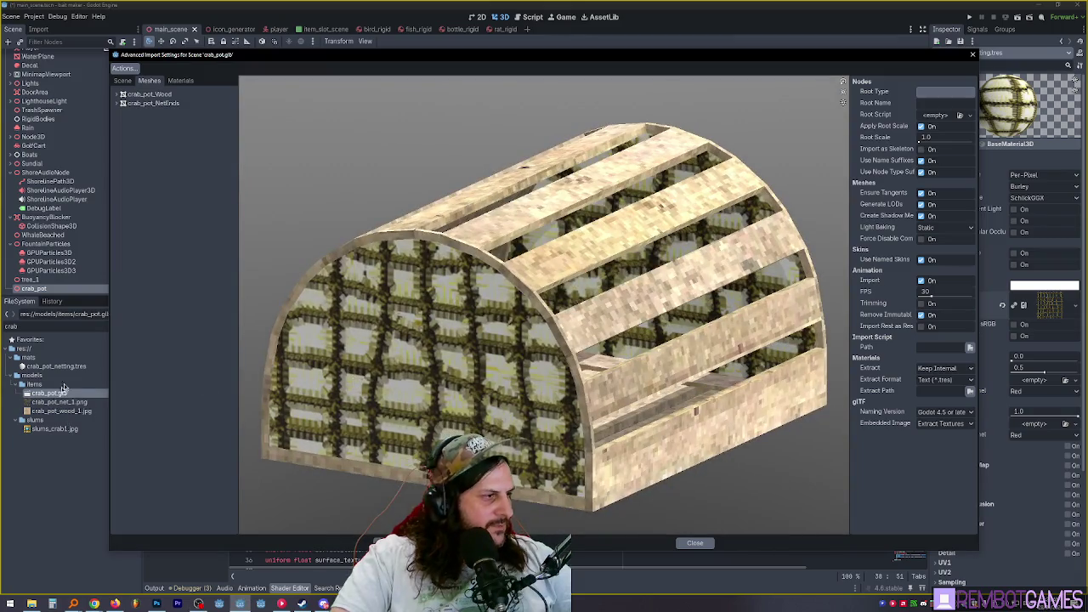
left_click_drag(355, 385, 279, 293)
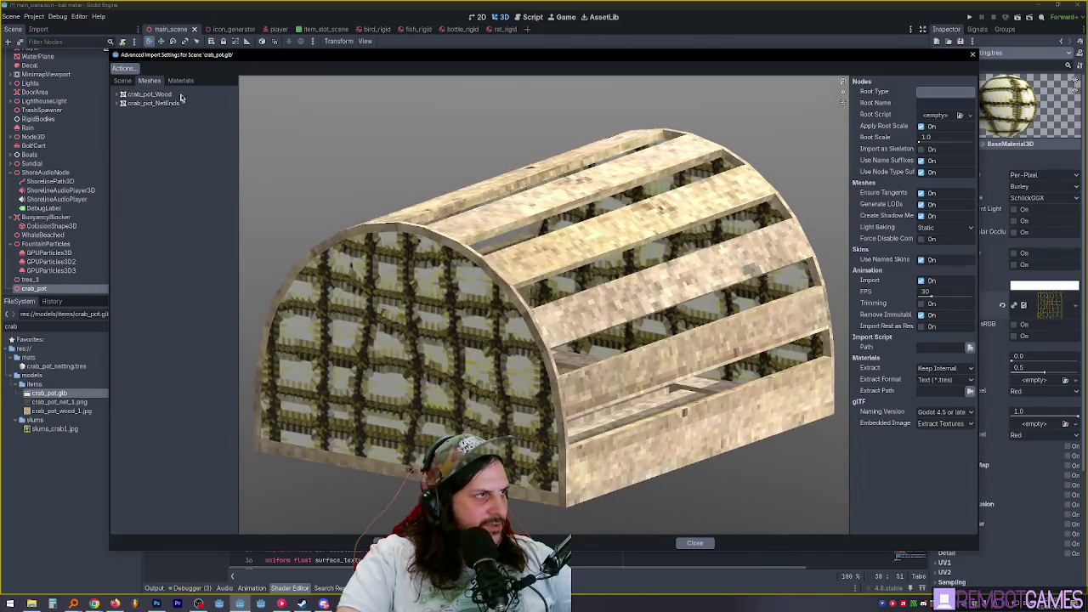
- Map the Net material to external mats/crab_pot_netting.tres and reimport the model
left_click(180, 80)
left_click(130, 103)
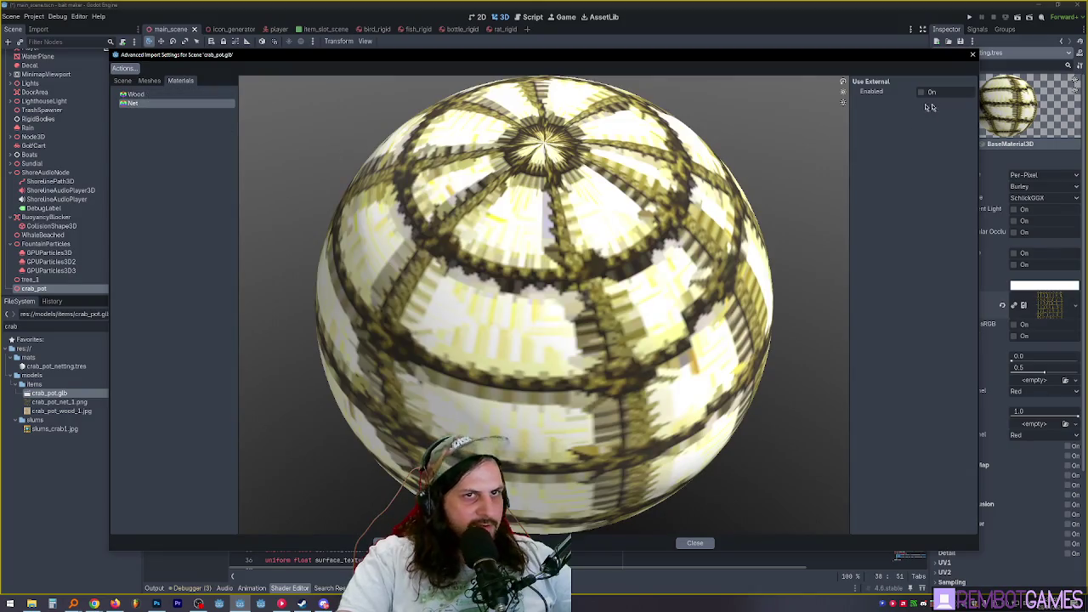
left_click(969, 105)
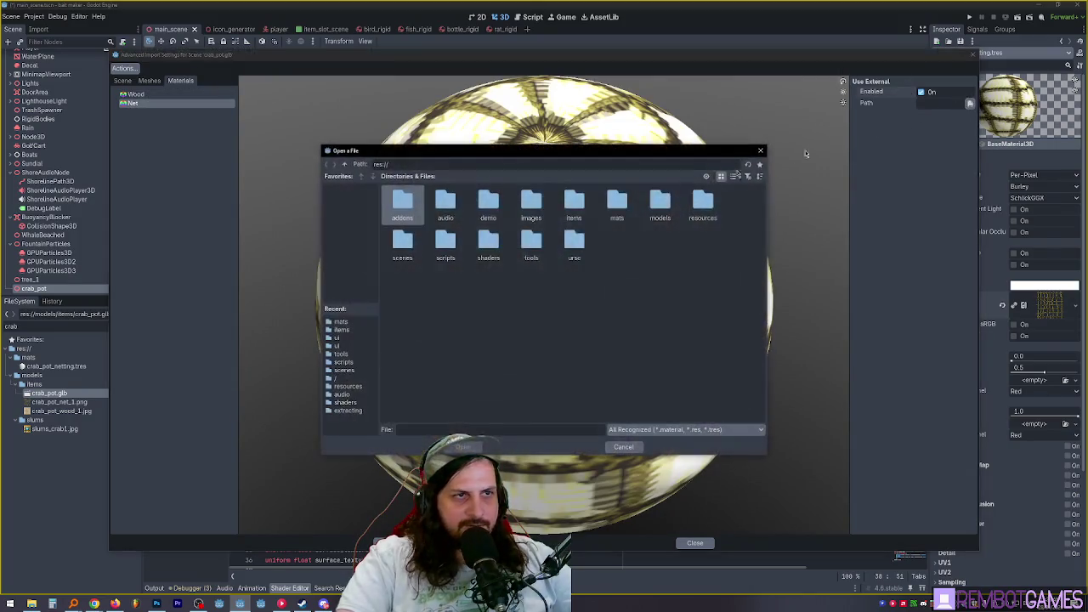
double_click(615, 207)
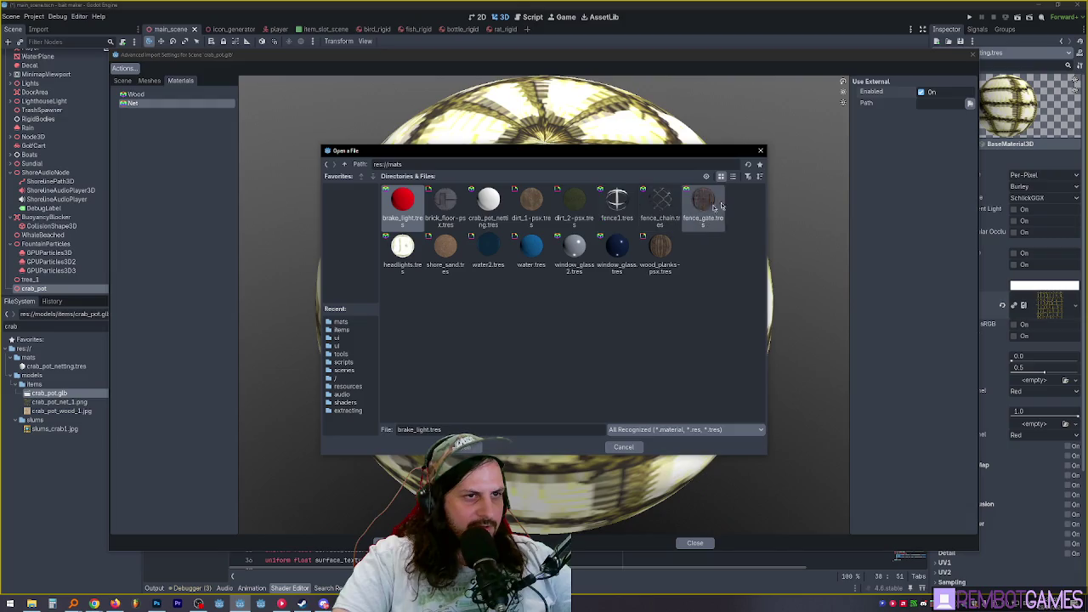
double_click(489, 202)
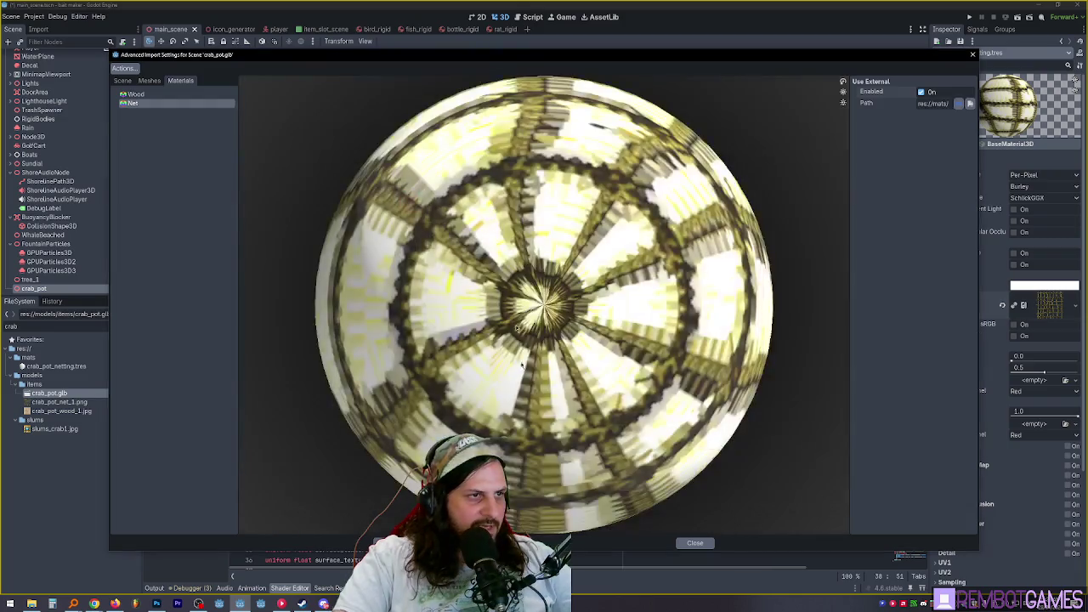
key("Return")
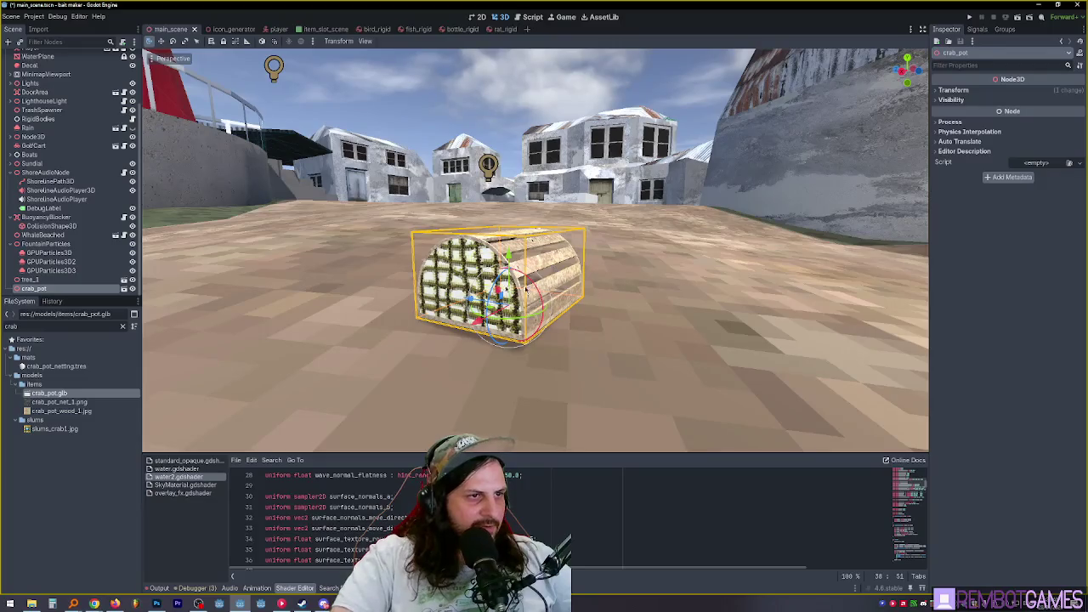
- Set the crab_pot_netting material's Transparency to Alpha Scissor, viewed close on the net end
mouse_move(527, 289)
left_mouse_down()
mouse_move(408, 323)
mouse_move(274, 404)
left_mouse_up()
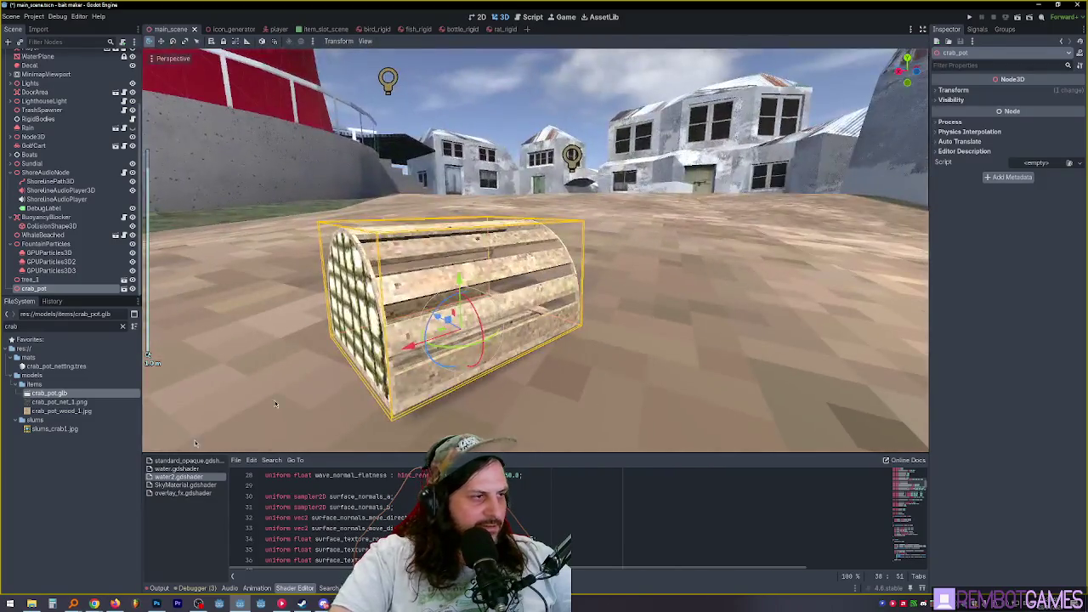
left_click_drag(458, 323, 357, 340)
scroll(356, 340, "up", 3)
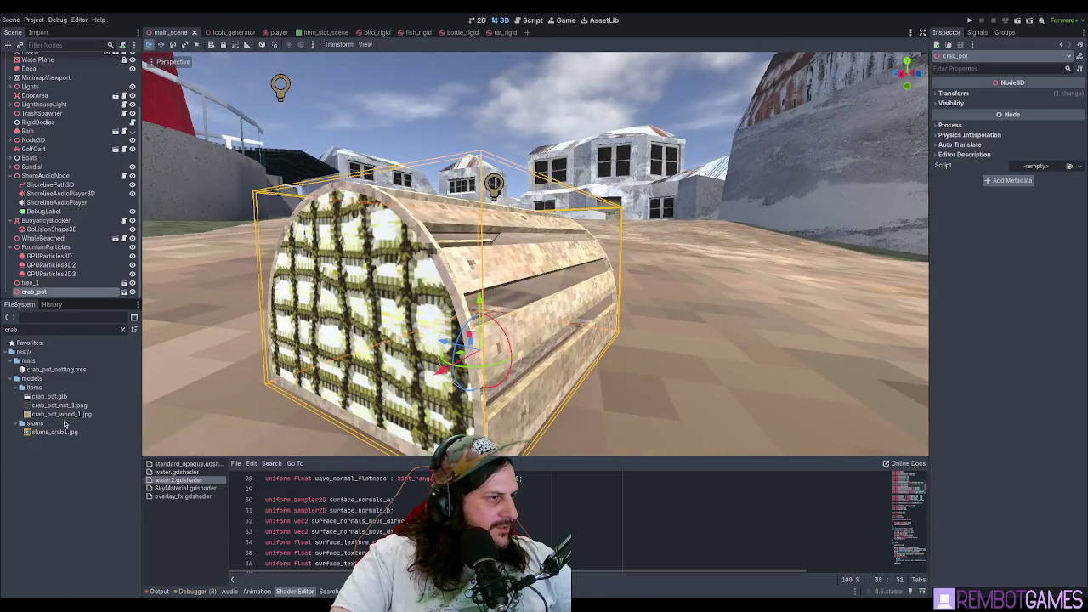
left_click(57, 371)
double_click(57, 371)
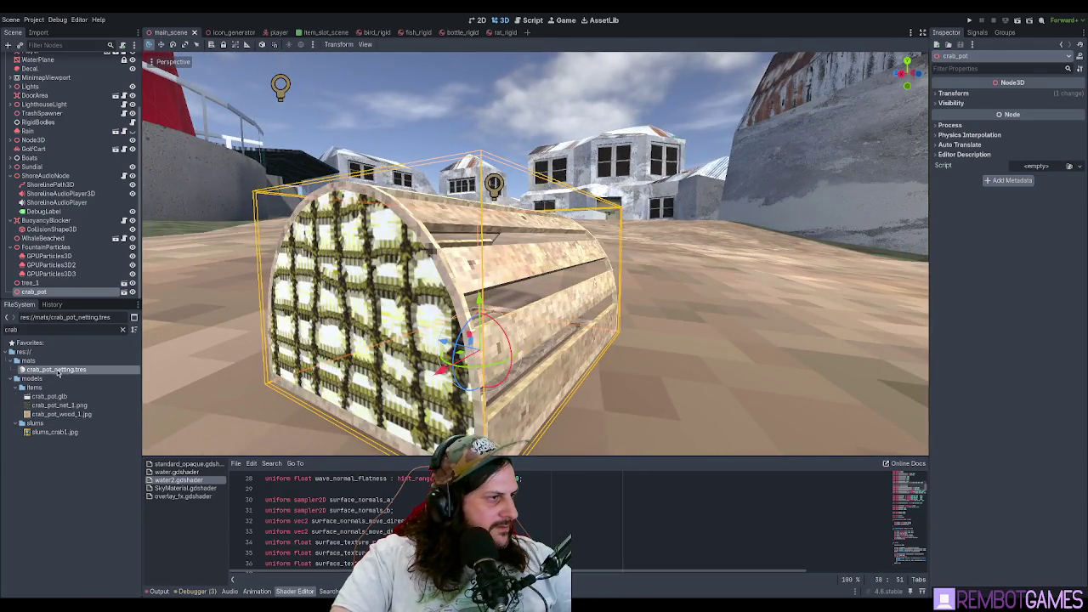
left_click(123, 329)
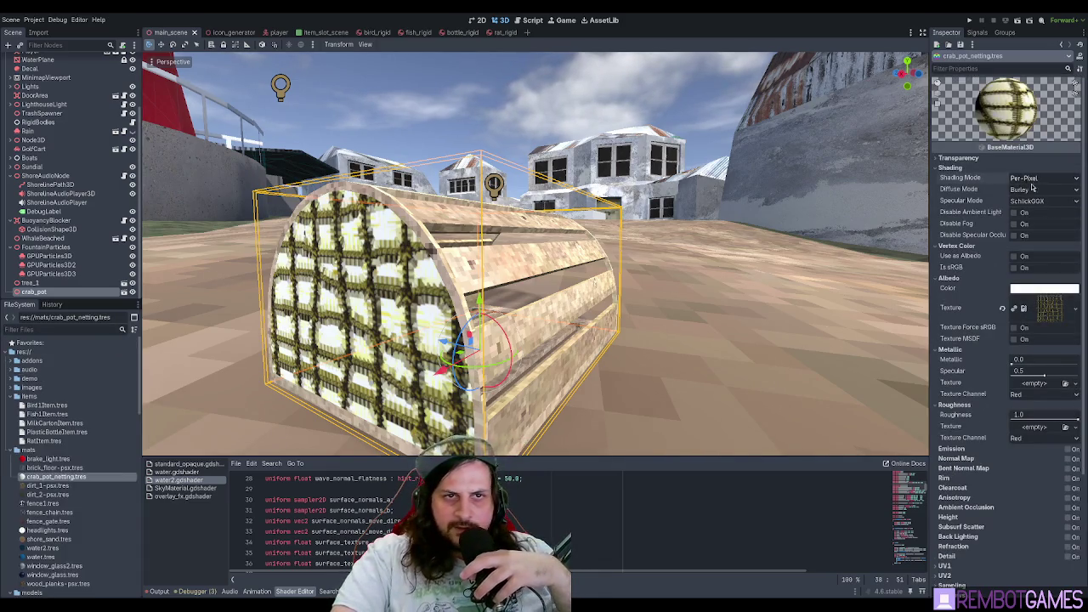
left_click(990, 160)
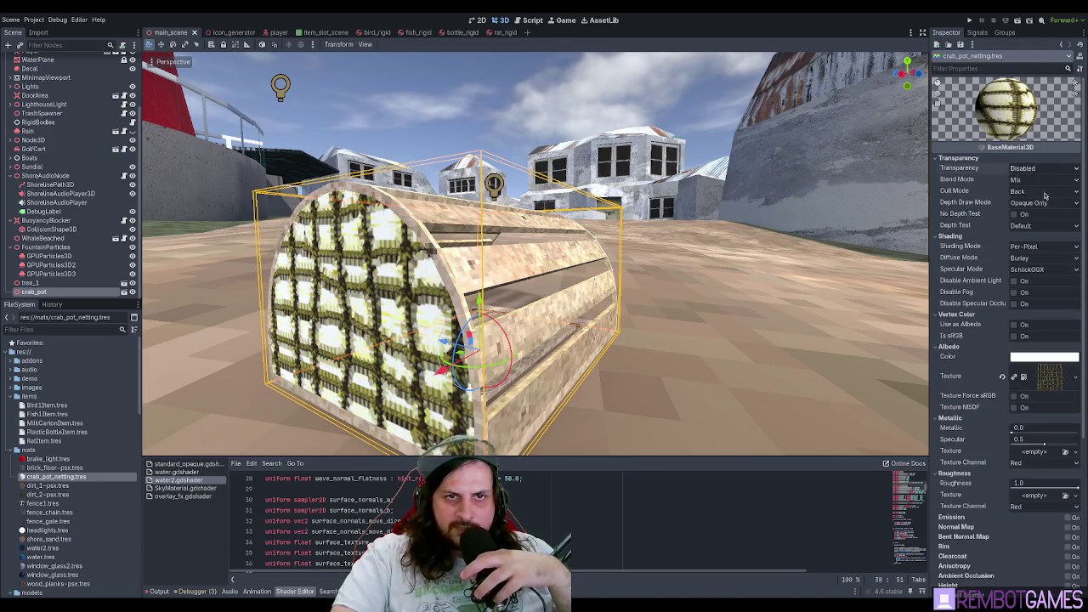
left_click(1044, 199)
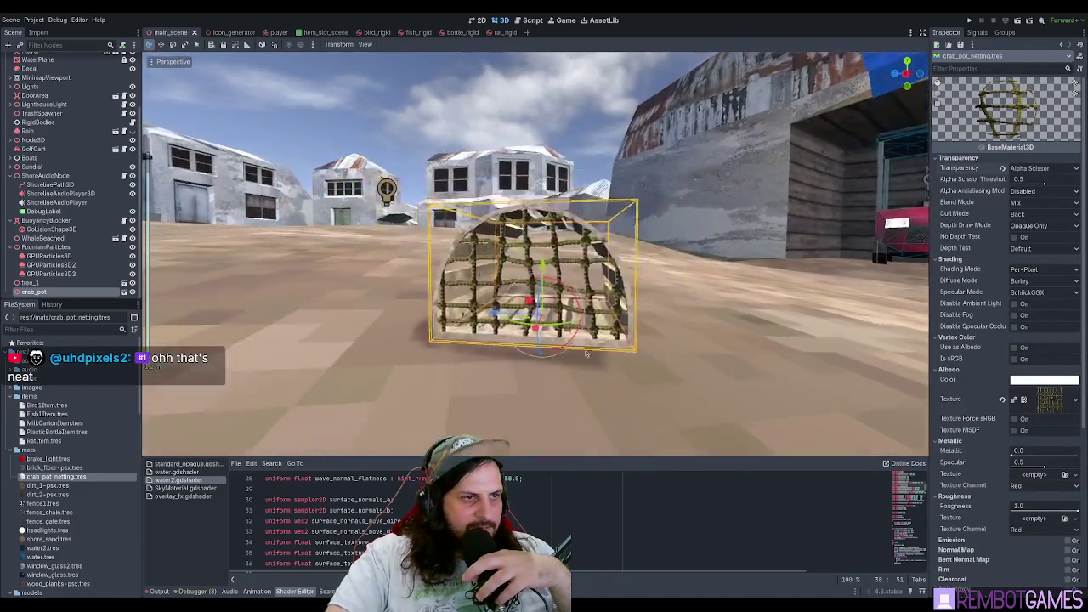
- Check the see-through net, inspect the NetEnds mesh resource, and reopen the netting material
left_click_drag(569, 351, 599, 297)
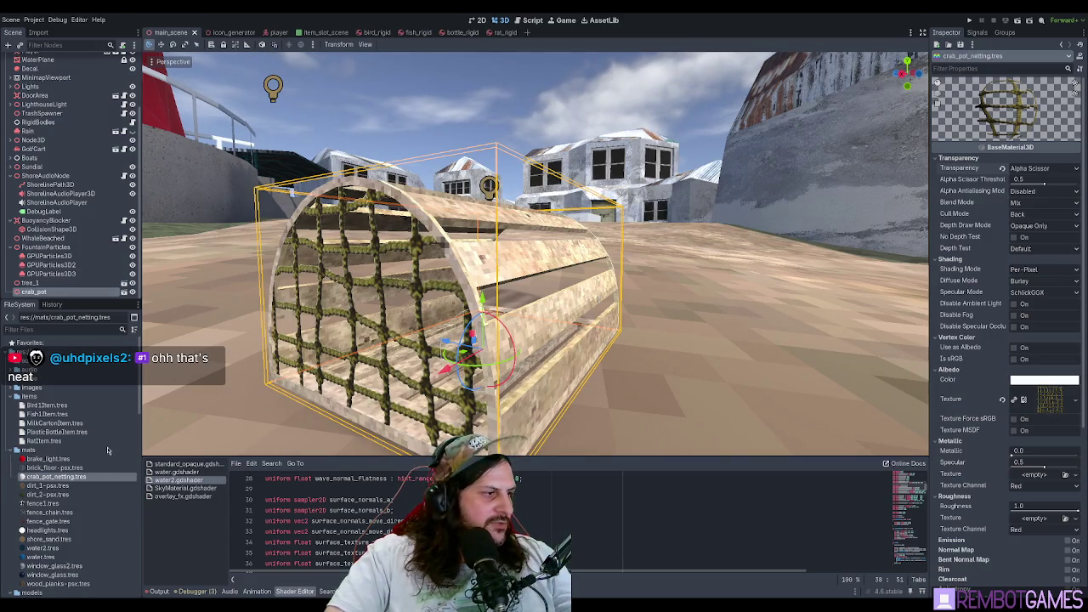
scroll(51, 255, "down", 1)
left_click(38, 292)
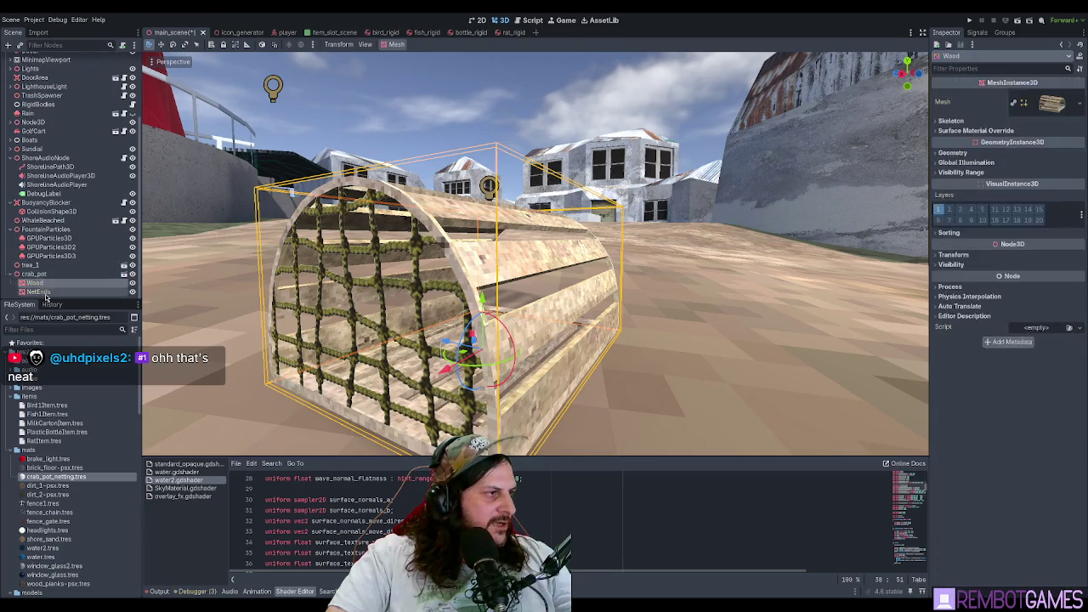
left_click(1068, 106)
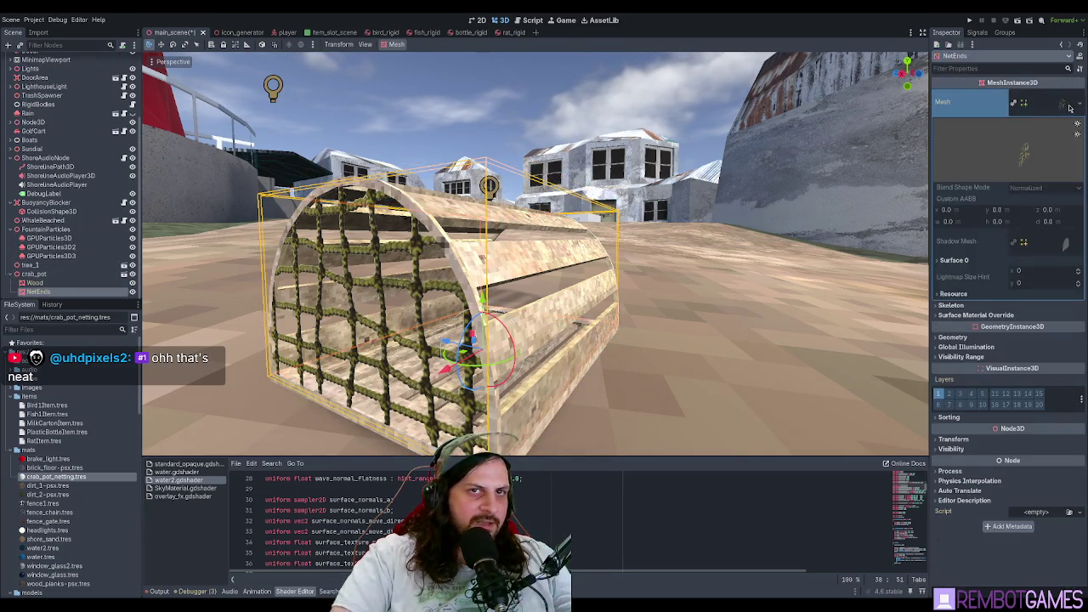
left_click(56, 275)
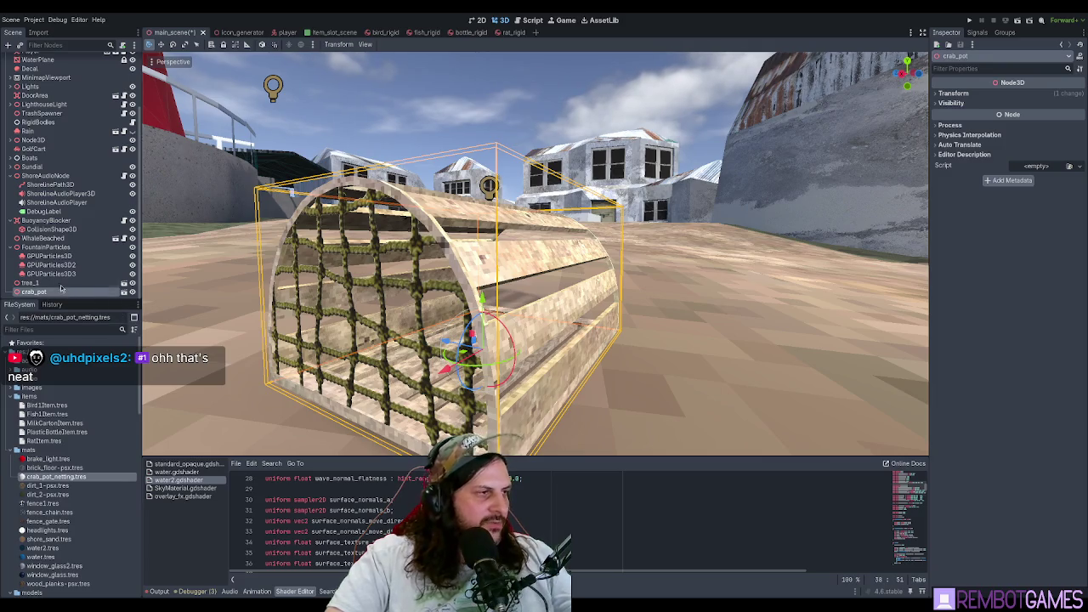
left_click_drag(544, 300, 408, 382)
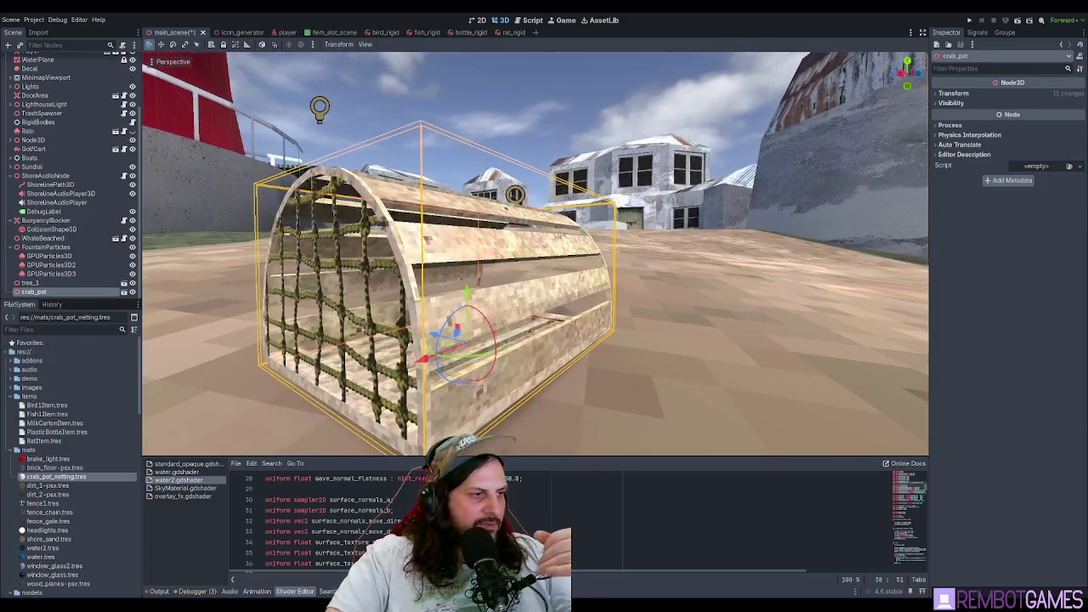
left_click(92, 476)
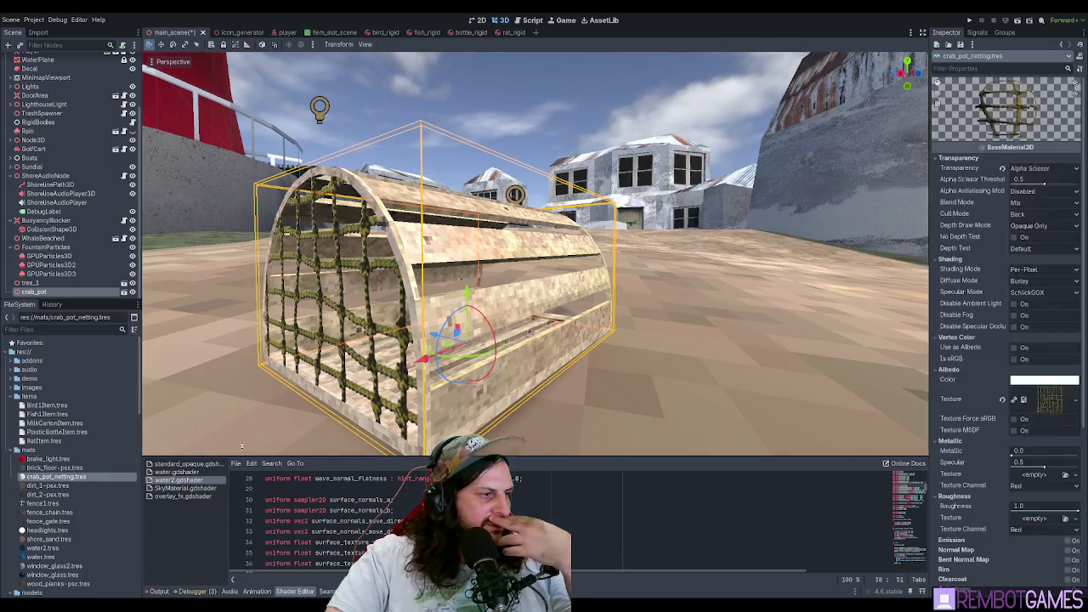
- Set the netting material's Cull Mode to Disabled and return Alpha Scissor Threshold to 0.5
left_click(1042, 213)
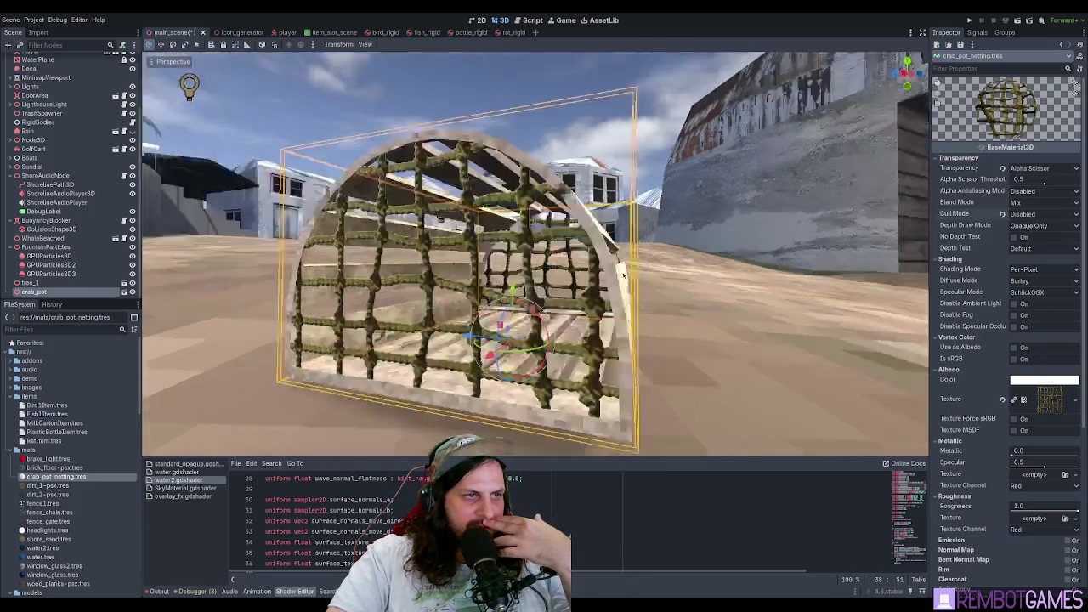
left_click(1030, 251)
left_click_drag(1043, 186, 1037, 187)
scroll(589, 291, "down", 5)
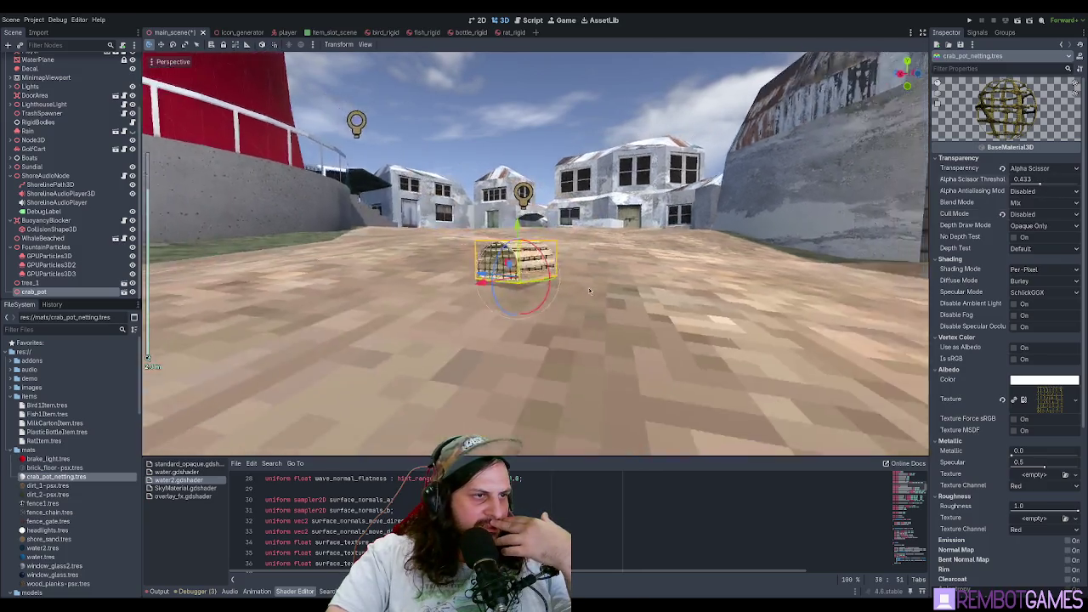
mouse_move(589, 290)
left_mouse_down()
mouse_move(519, 281)
mouse_move(612, 289)
left_mouse_up()
left_click_drag(1040, 186, 1064, 193)
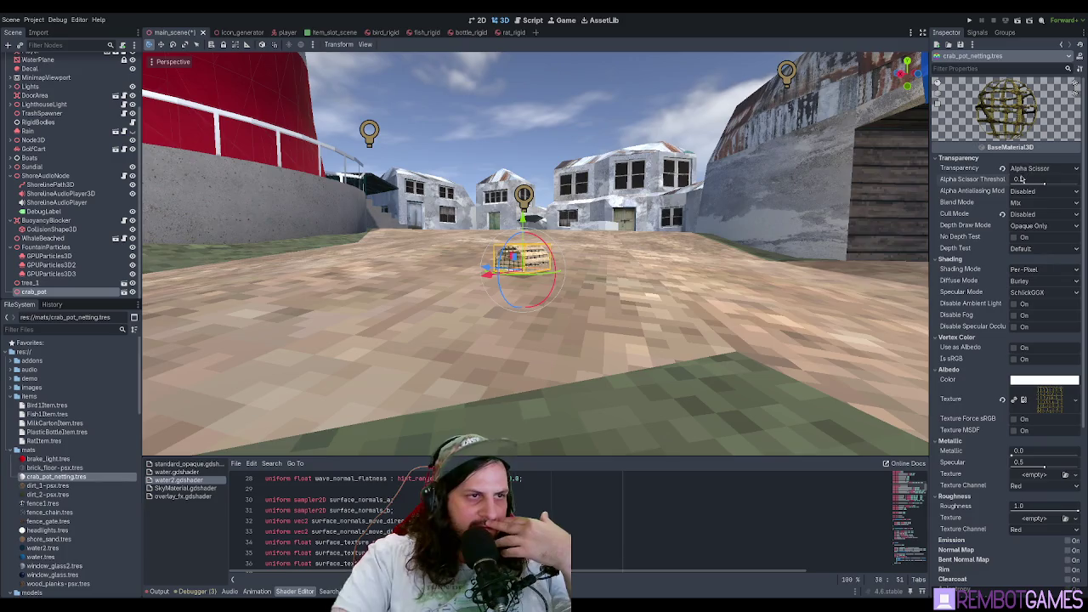
- Check the double-sided net on the crab pot near the lighthouse, then run the project with F5
scroll(544, 280, "up", 5)
mouse_move(544, 280)
left_mouse_down()
mouse_move(510, 285)
mouse_move(546, 282)
left_mouse_up()
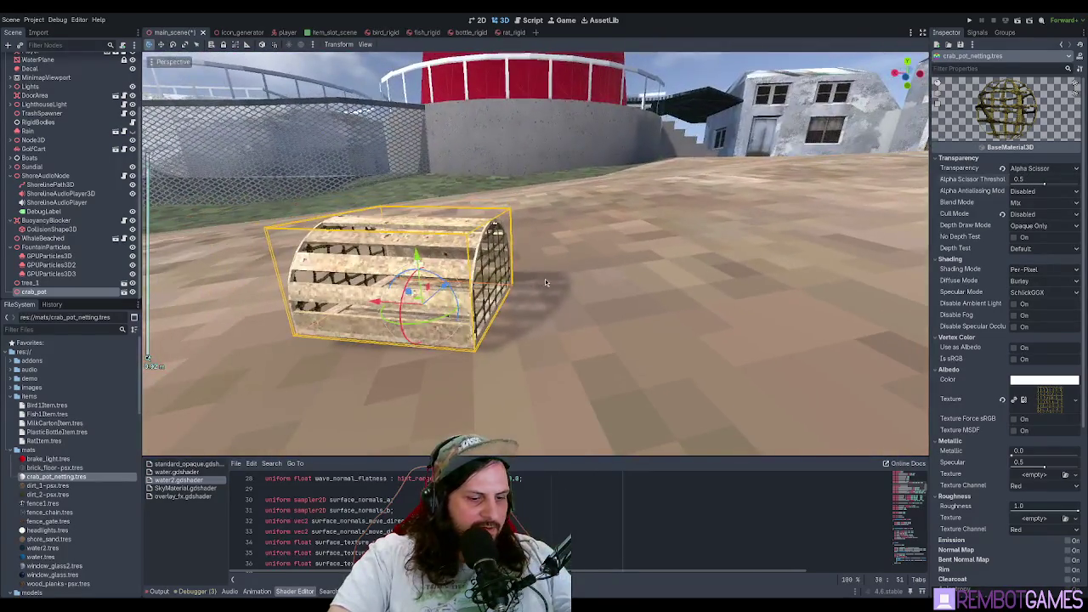
key("F5")
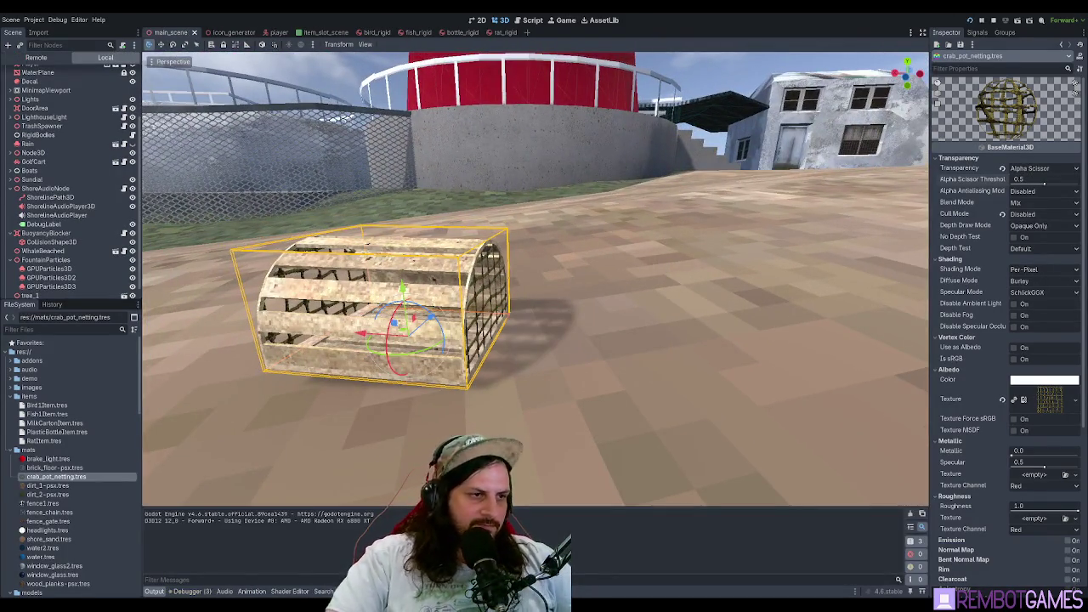
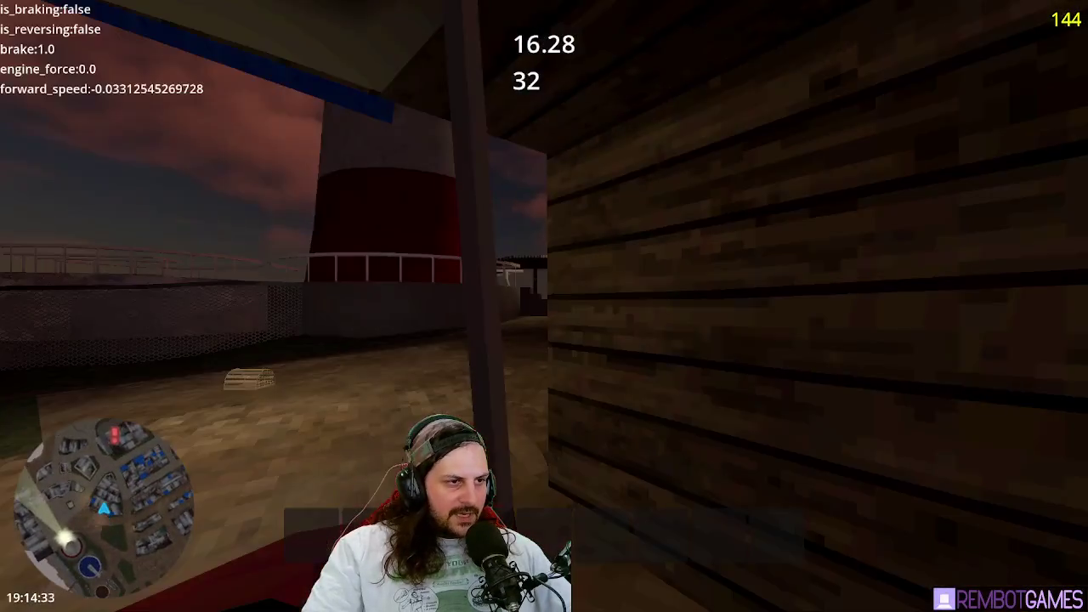
- Drive the golf cart forward and brake, then delete the crab pot from the main scene
key("w")
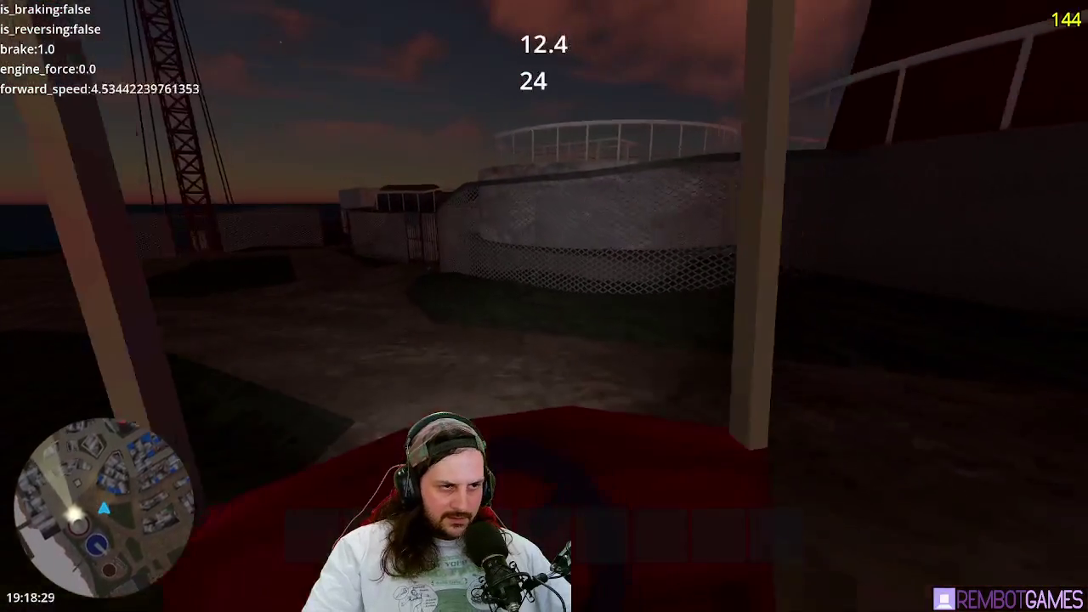
key("space")
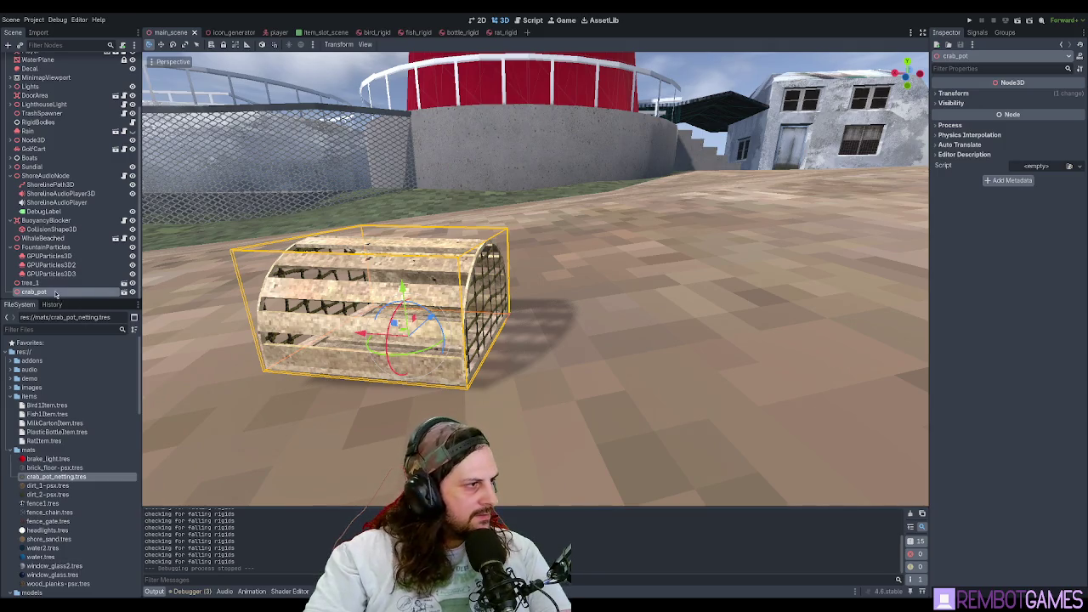
key("Delete")
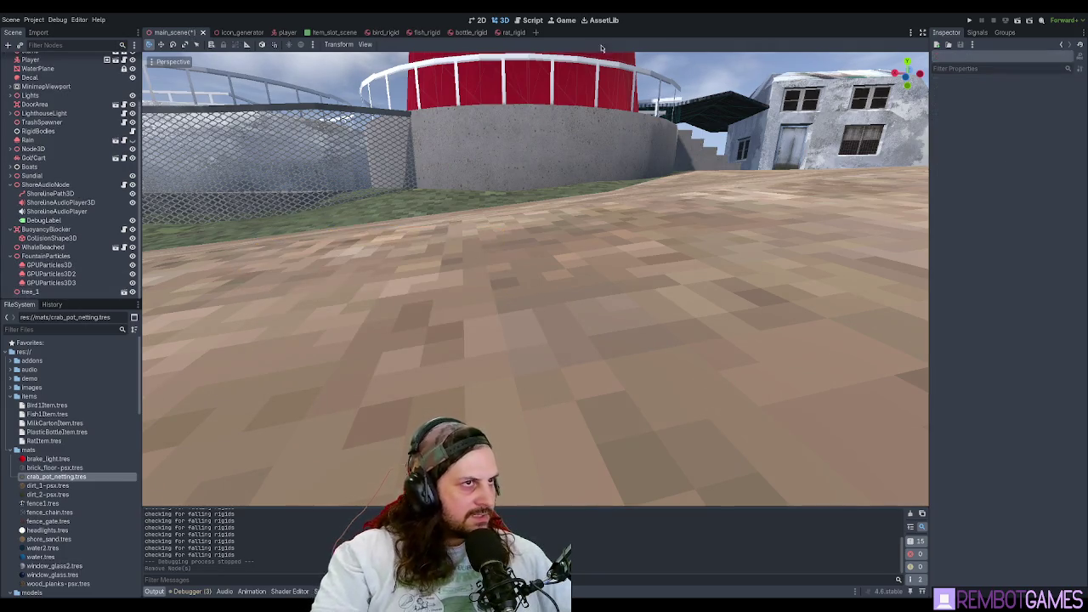
- Create a new scene with a Node3D root named CrabPotScene
left_click(537, 34)
left_click(61, 84)
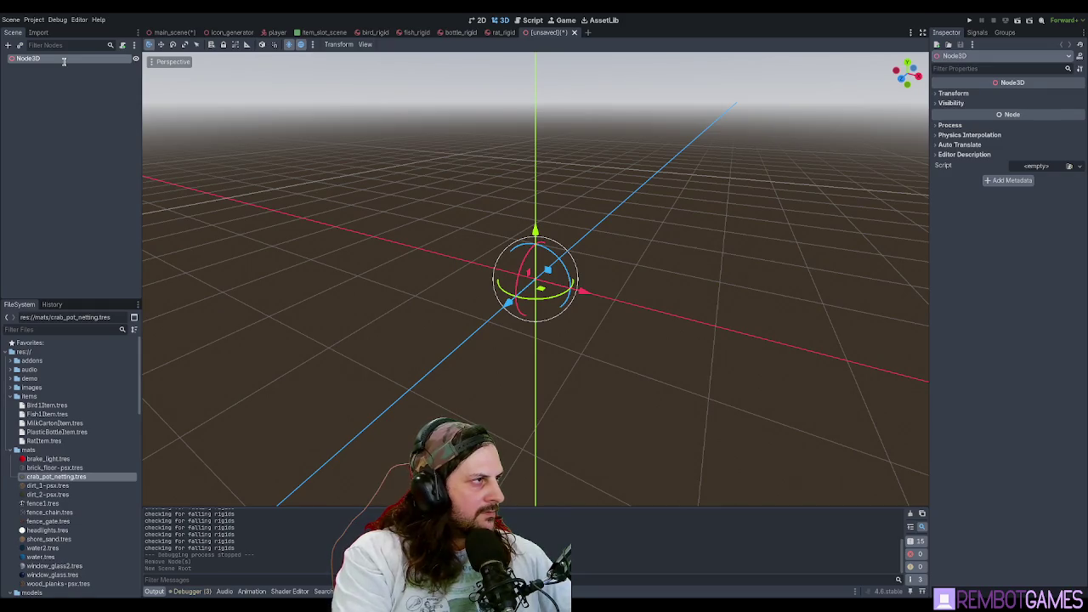
type("CrabPotScene")
key("Return")
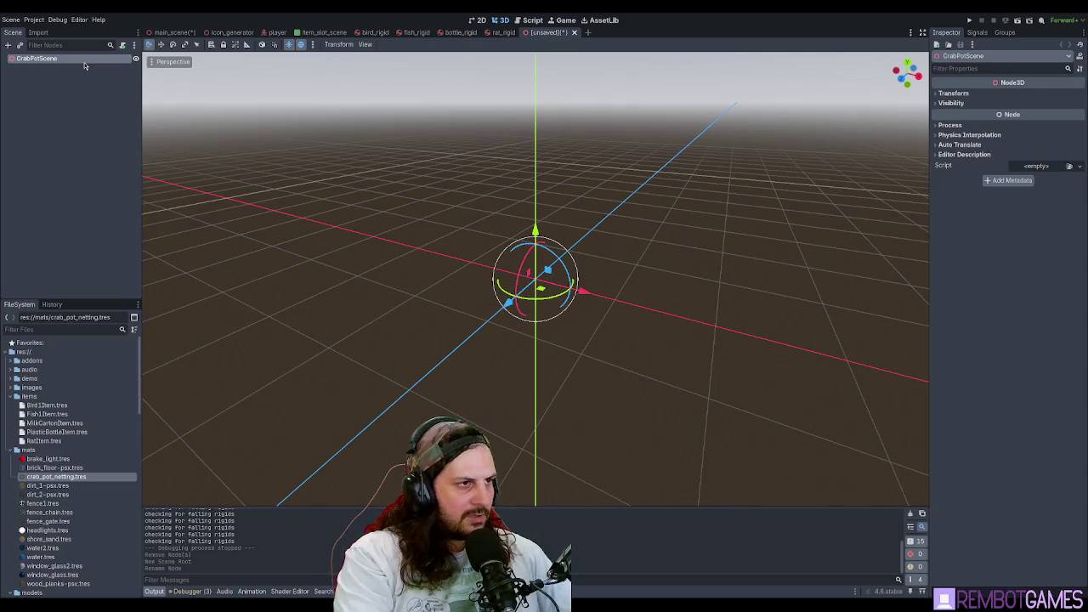
- Instance crab_pot under CrabPotScene, frame it, and save the scene as crab_pot_scene
left_click_drag(84, 65, 84, 65)
key("f")
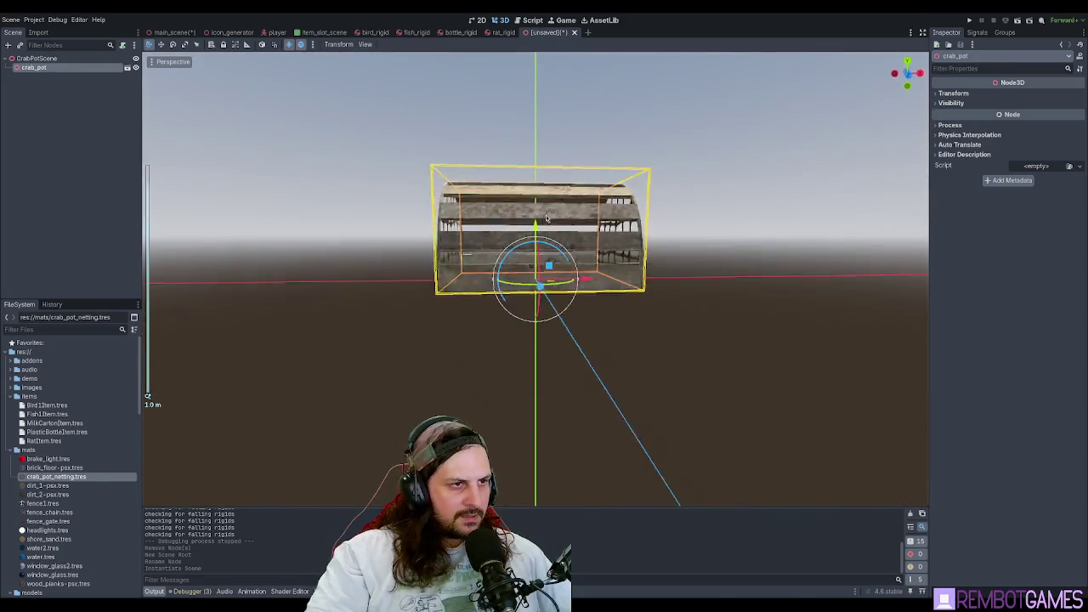
left_click_drag(547, 219, 548, 281)
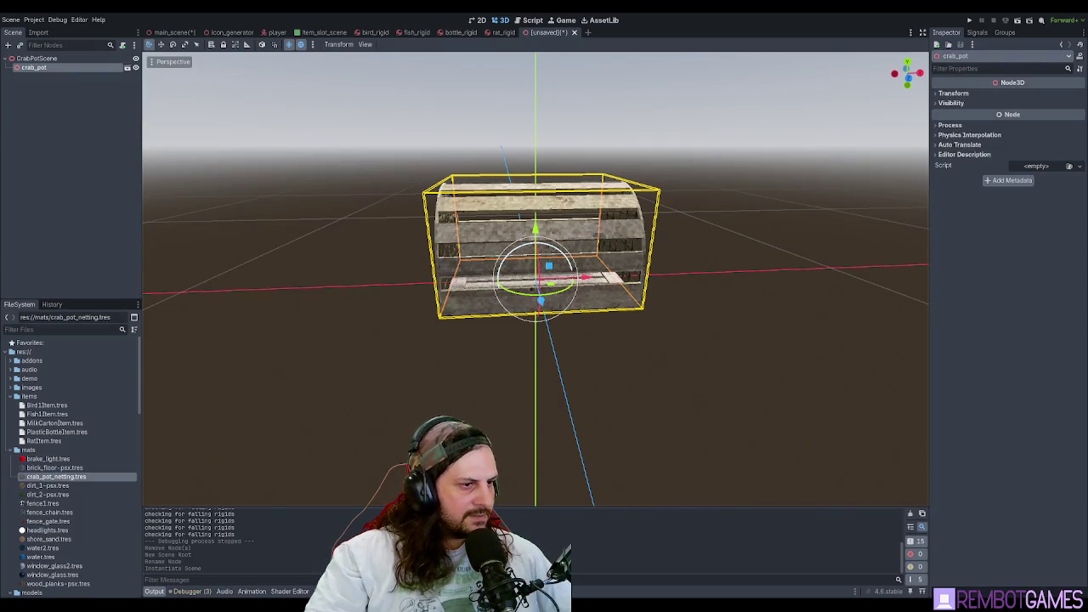
key("ctrl+s")
left_click(39, 60)
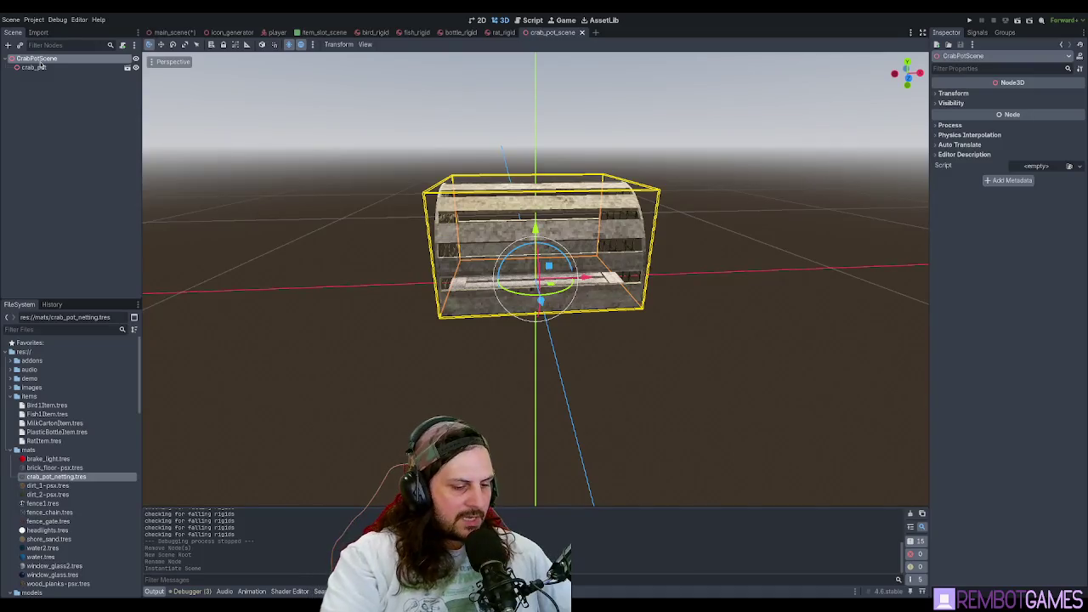
- Add an Area3D child to CrabPotScene and show its collision layer settings
key("ctrl+a")
key("Return")
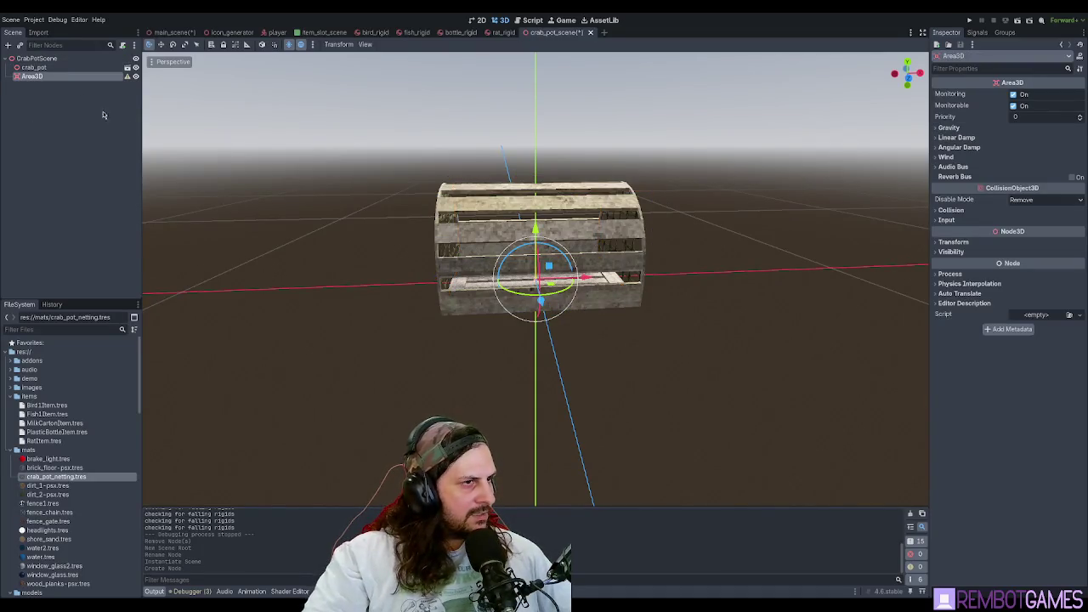
mouse_move(255, 144)
left_mouse_down()
mouse_move(722, 207)
mouse_move(962, 147)
left_mouse_up()
left_click(951, 210)
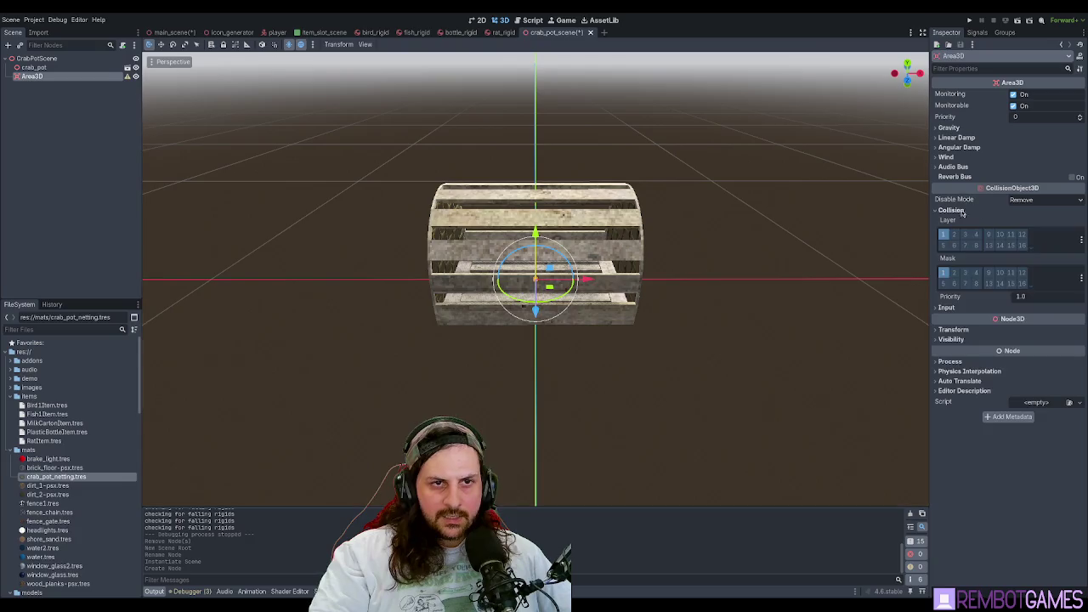
- Check fish_rigid's Area3D layers for reference, then set the crab pot's Area3D to collision layer 3 only
left_click(416, 32)
left_click(42, 86)
left_click(44, 94)
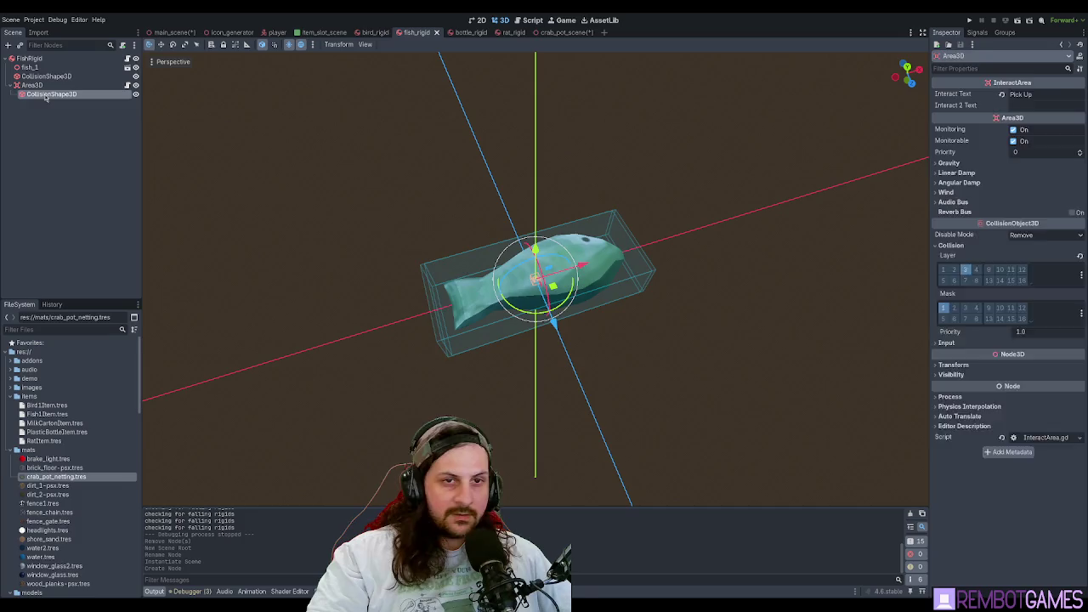
left_click(36, 85)
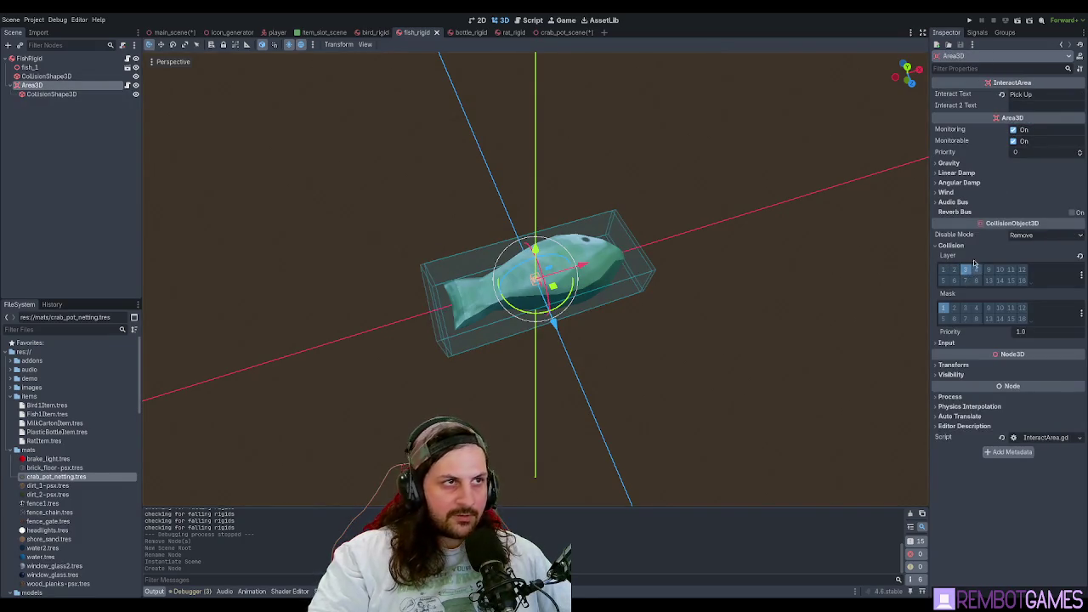
left_click(557, 32)
left_click(32, 76)
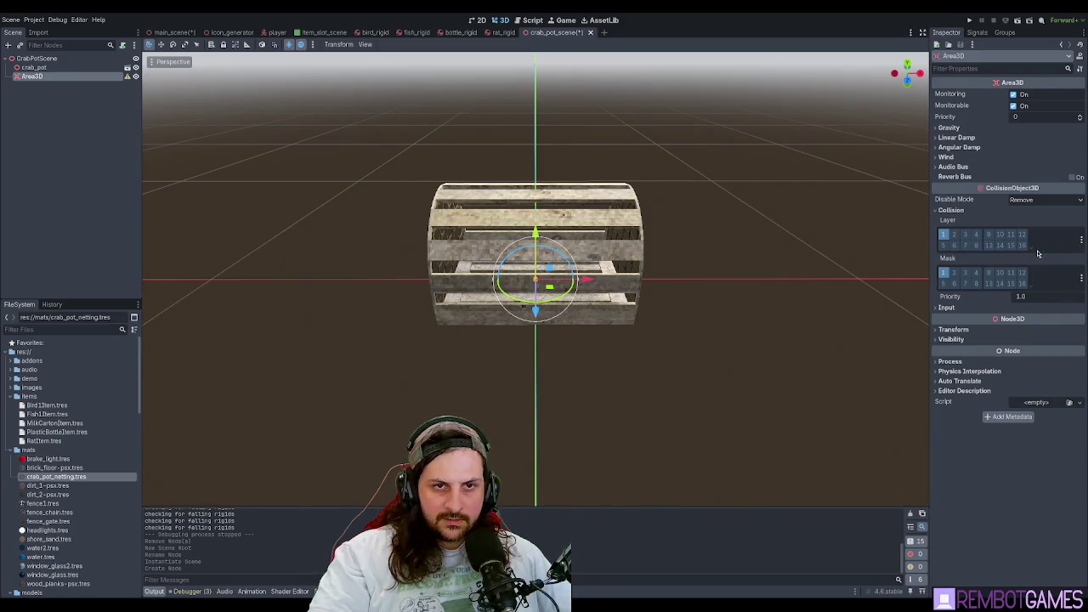
left_click(965, 234)
left_click(942, 234)
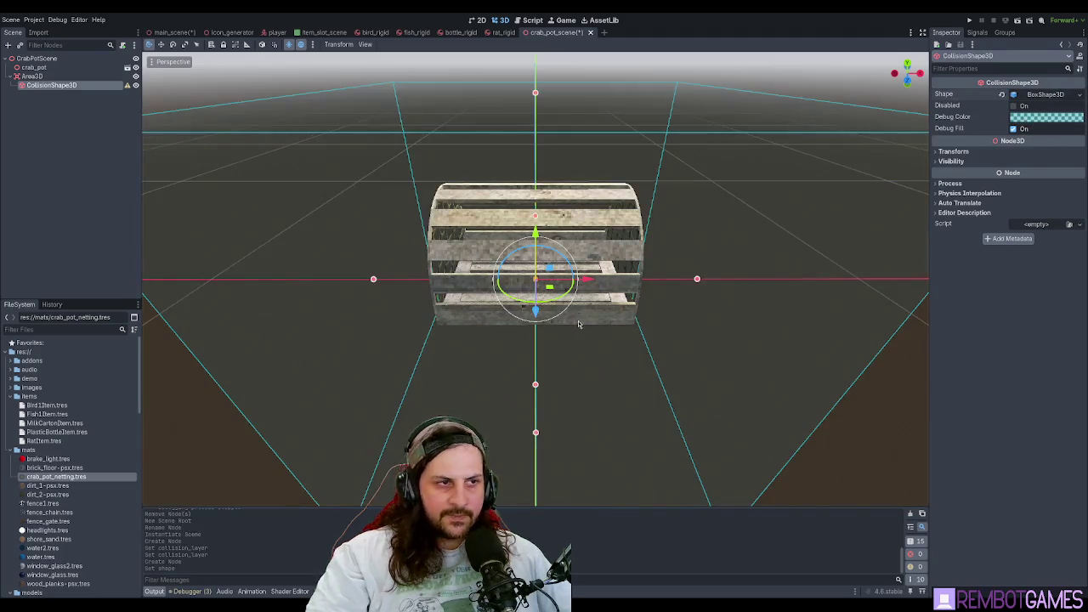
- Raise the collision box by 0.2 and undo an accidental rotation
scroll(536, 225, "down", 5)
left_click_drag(536, 225, 543, 183)
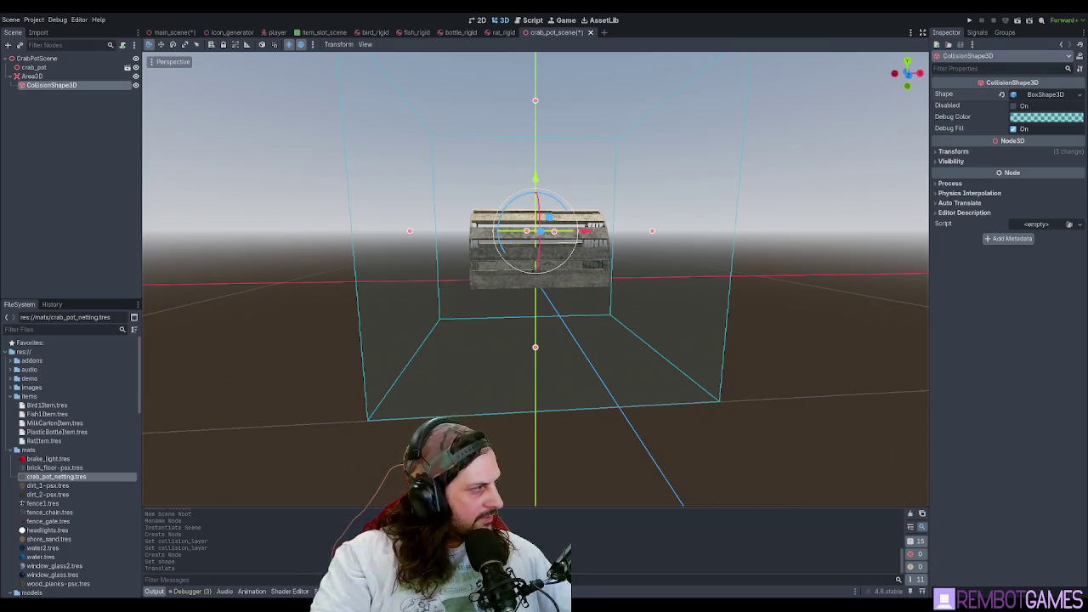
left_click_drag(523, 270, 548, 277)
key("ctrl+z")
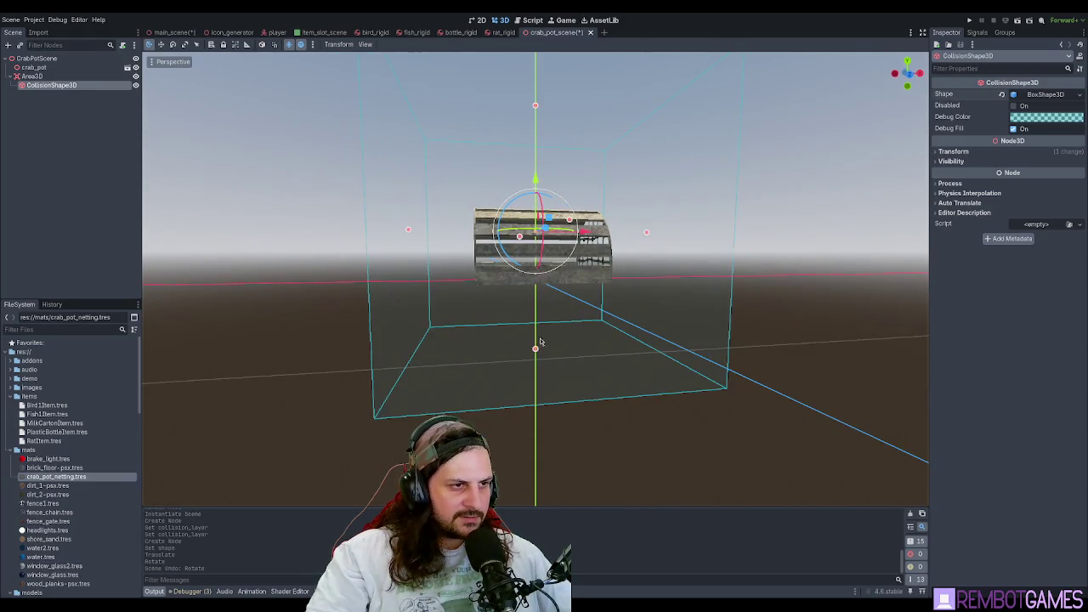
- Resize the box shape to roughly 0.4 by 0.3 by 0.3
left_click_drag(535, 348, 532, 277)
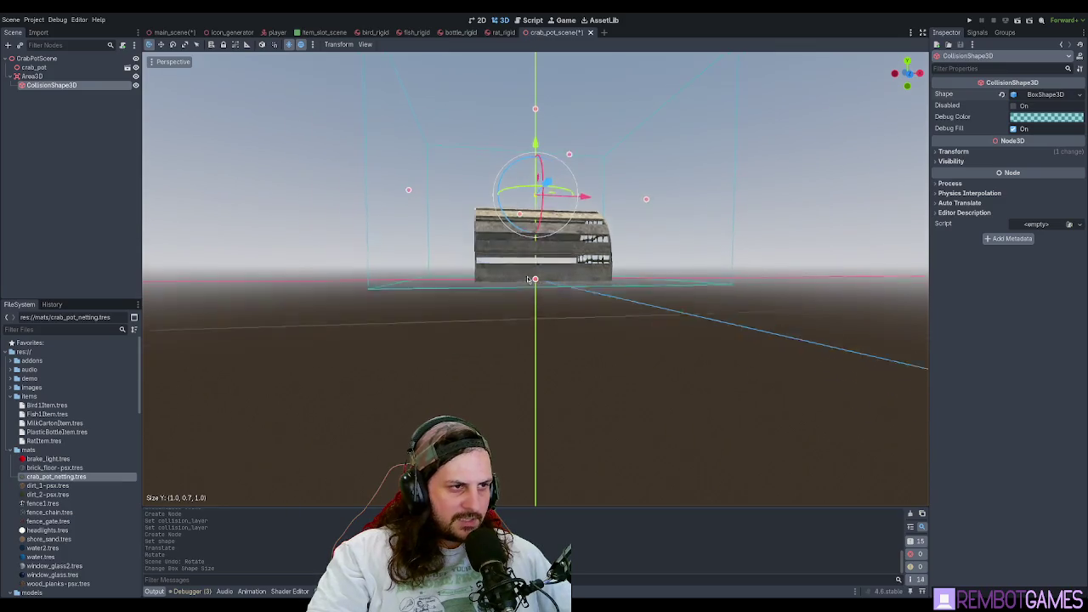
left_click_drag(409, 202, 578, 225)
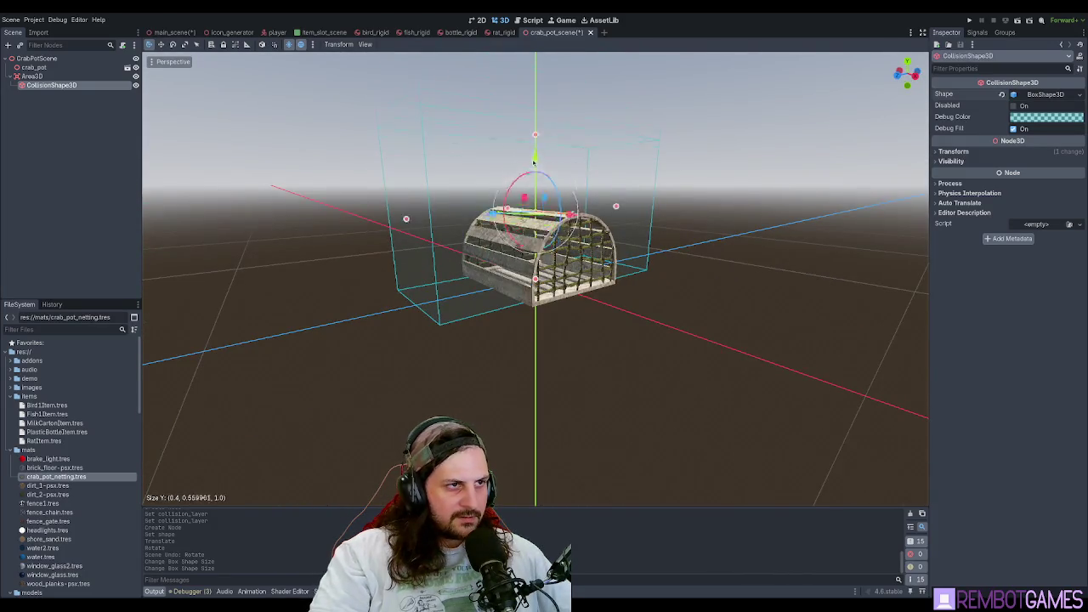
mouse_move(532, 169)
left_mouse_down()
mouse_move(535, 207)
mouse_move(595, 213)
left_mouse_up()
left_click(1044, 95)
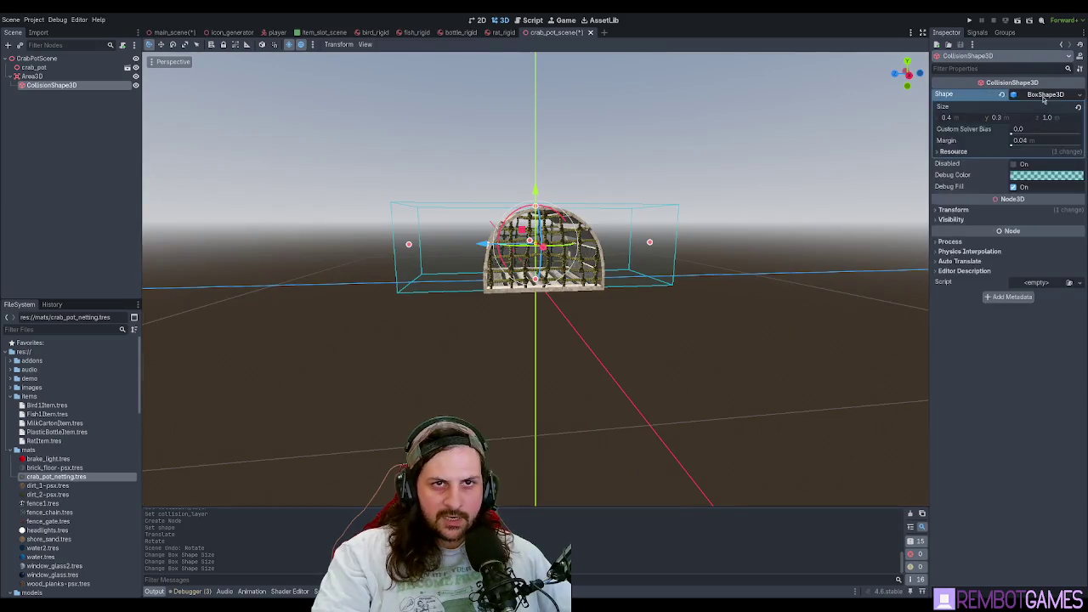
left_click(1043, 94)
left_click(1044, 94)
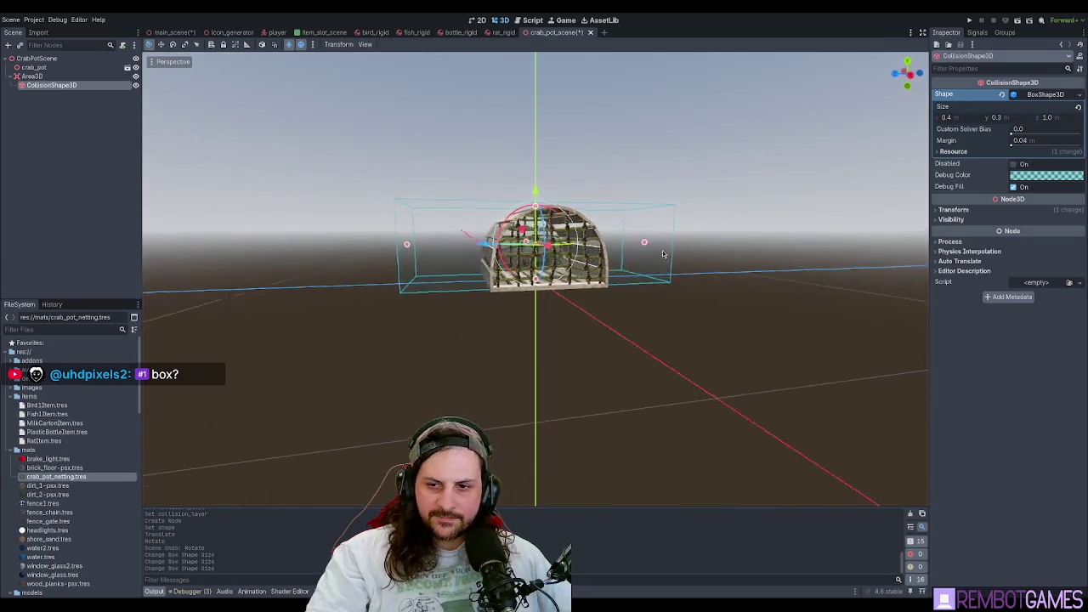
mouse_move(659, 253)
left_mouse_down()
mouse_move(578, 255)
mouse_move(663, 260)
mouse_move(571, 215)
mouse_move(622, 213)
mouse_move(678, 230)
mouse_move(670, 238)
left_mouse_up()
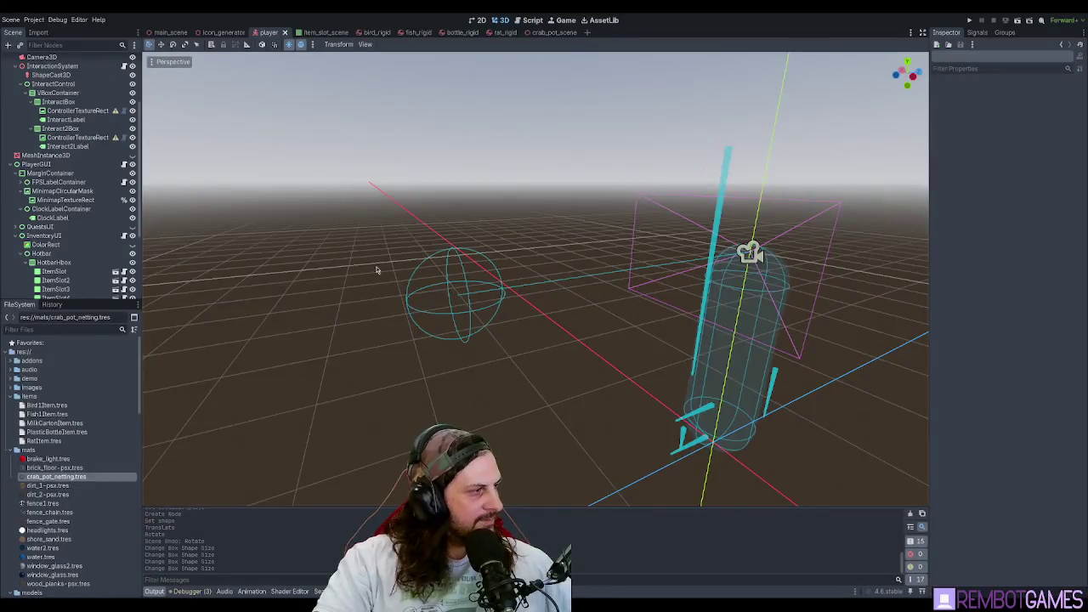
scroll(376, 271, "up", 5)
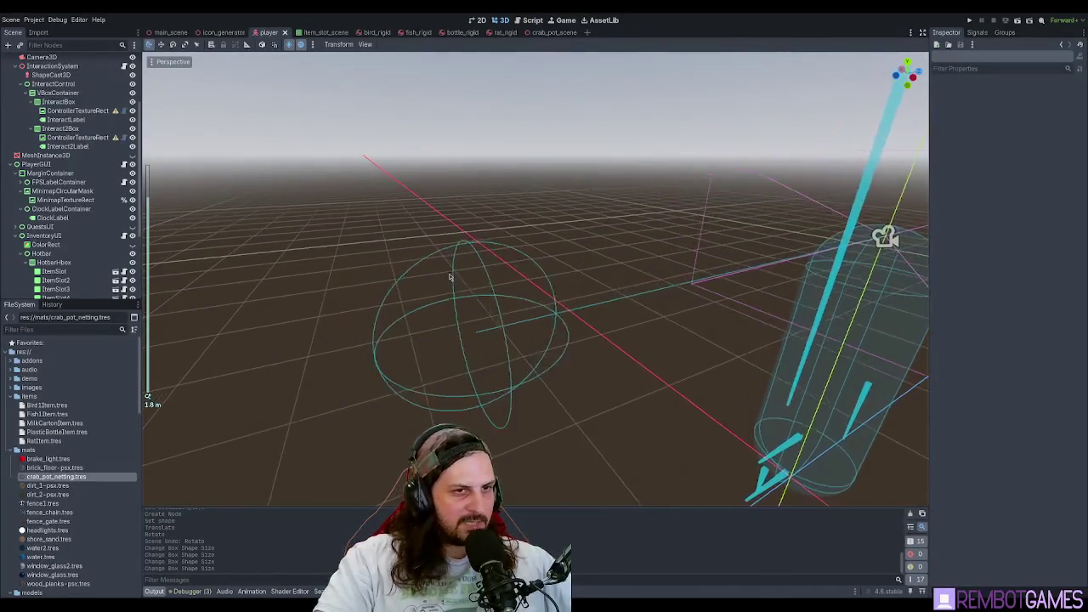
scroll(51, 95, "up", 3)
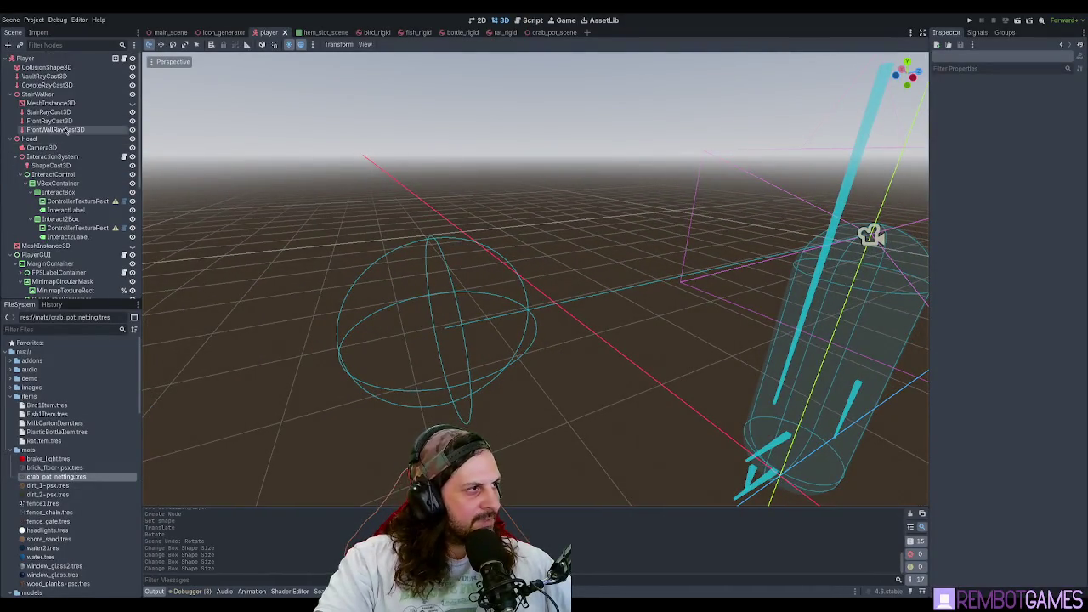
left_click_drag(455, 242, 462, 233)
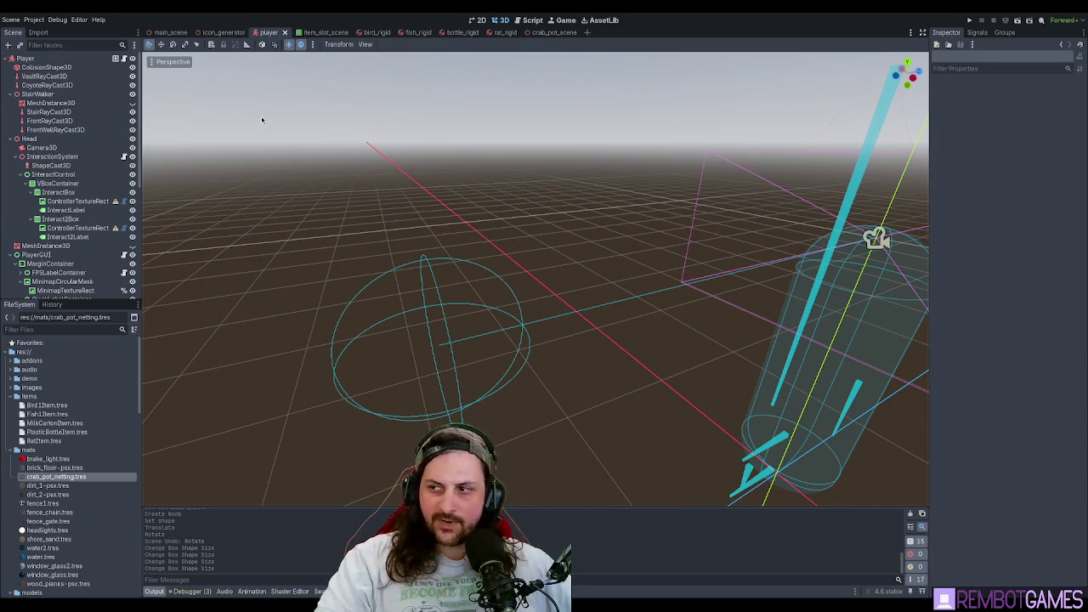
left_click(542, 35)
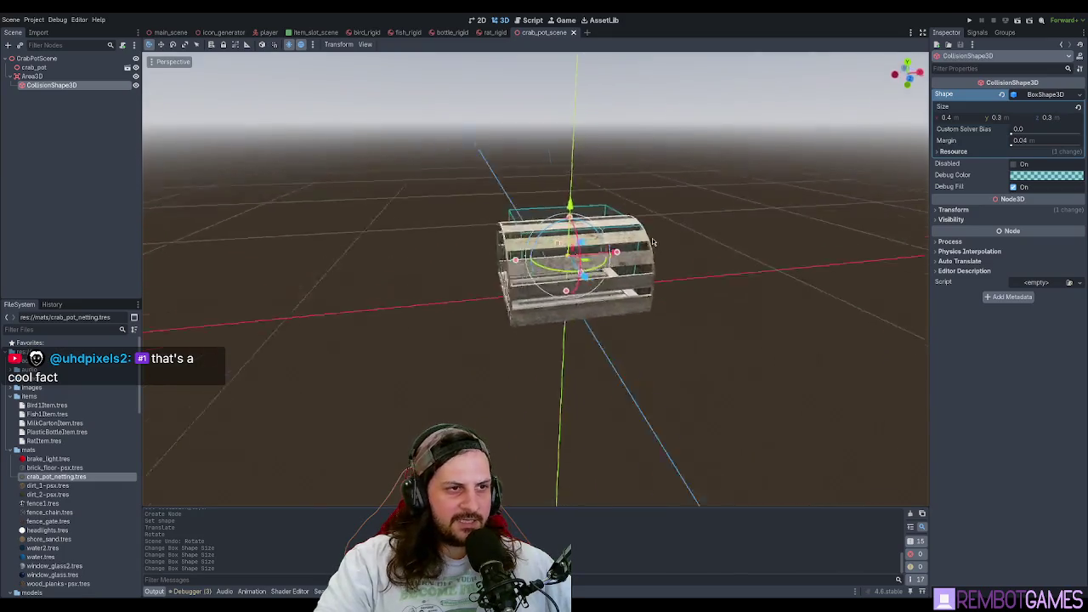
- Deepen the collision box to 0.4, making it 0.5 by 0.3 by 0.4, and save crab_pot_scene
mouse_move(586, 252)
left_mouse_down()
mouse_move(655, 226)
mouse_move(611, 243)
mouse_move(680, 268)
left_mouse_up()
left_click_drag(509, 178, 380, 143)
mouse_move(570, 208)
left_mouse_down()
mouse_move(491, 281)
mouse_move(522, 258)
mouse_move(575, 270)
mouse_move(541, 236)
left_mouse_up()
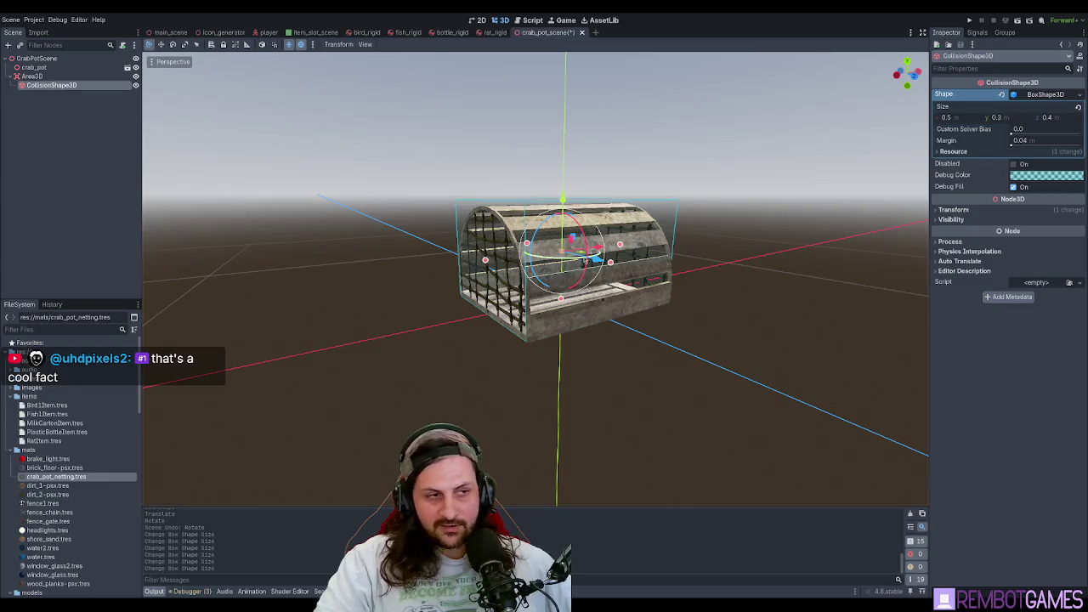
left_click_drag(542, 235, 886, 172)
key("ctrl+s")
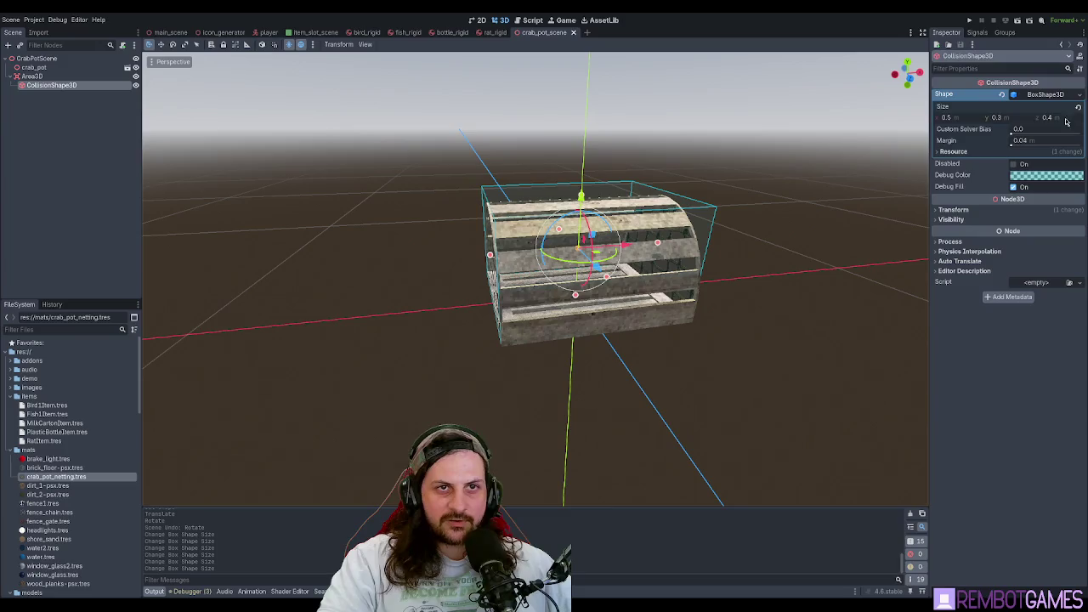
left_click(38, 67)
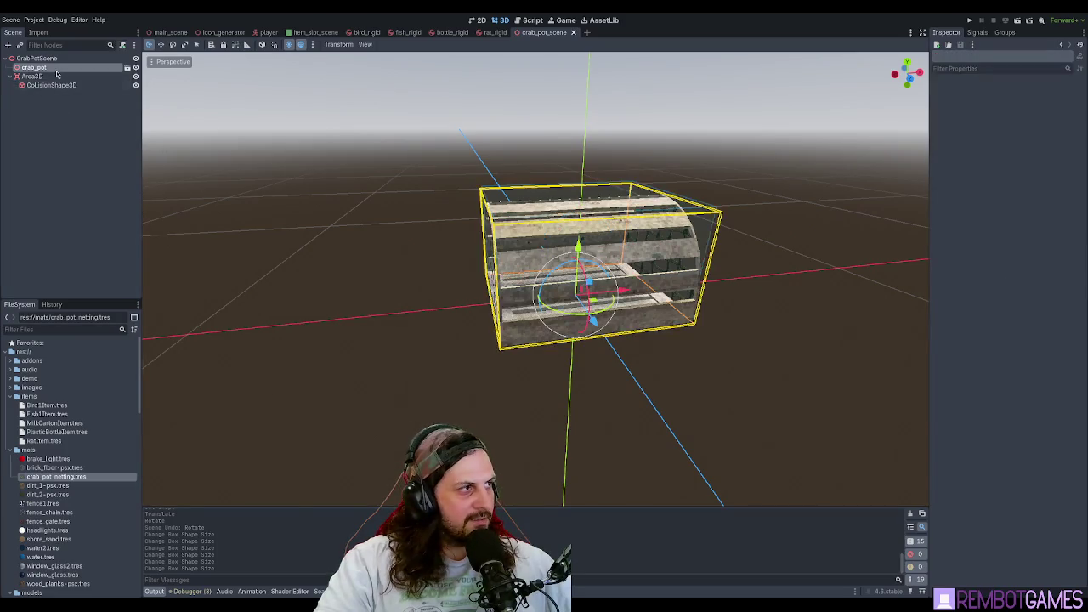
left_click(57, 76)
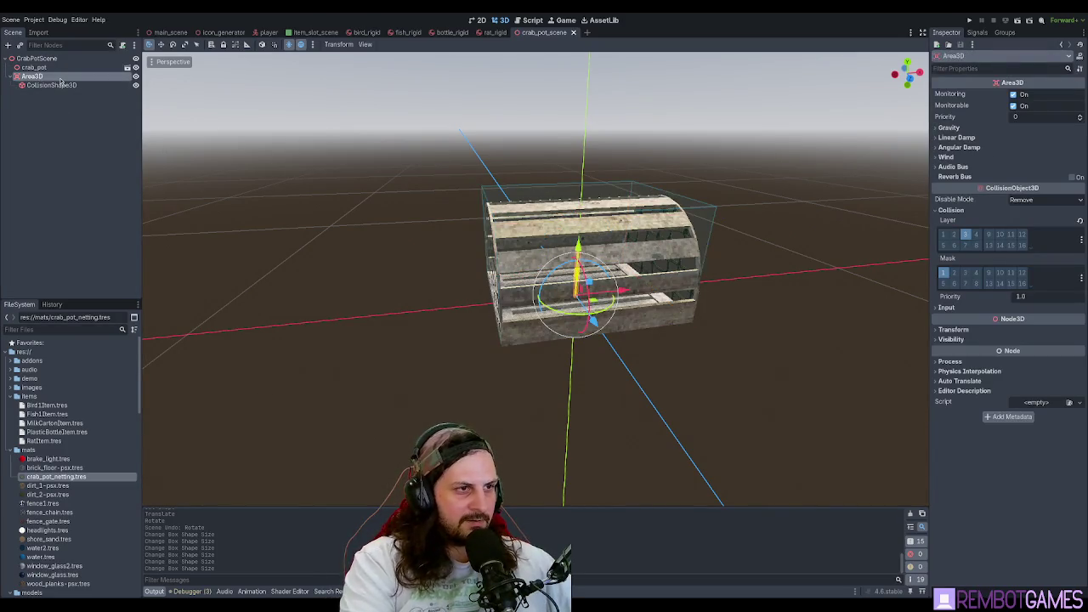
key("ctrl+a")
key("Return")
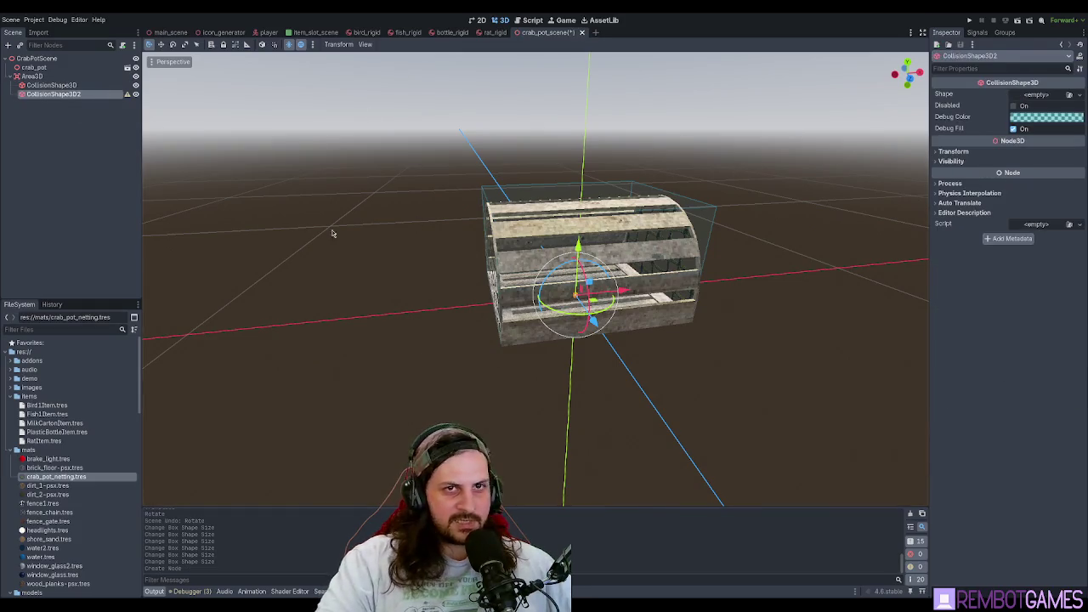
left_click(1020, 132)
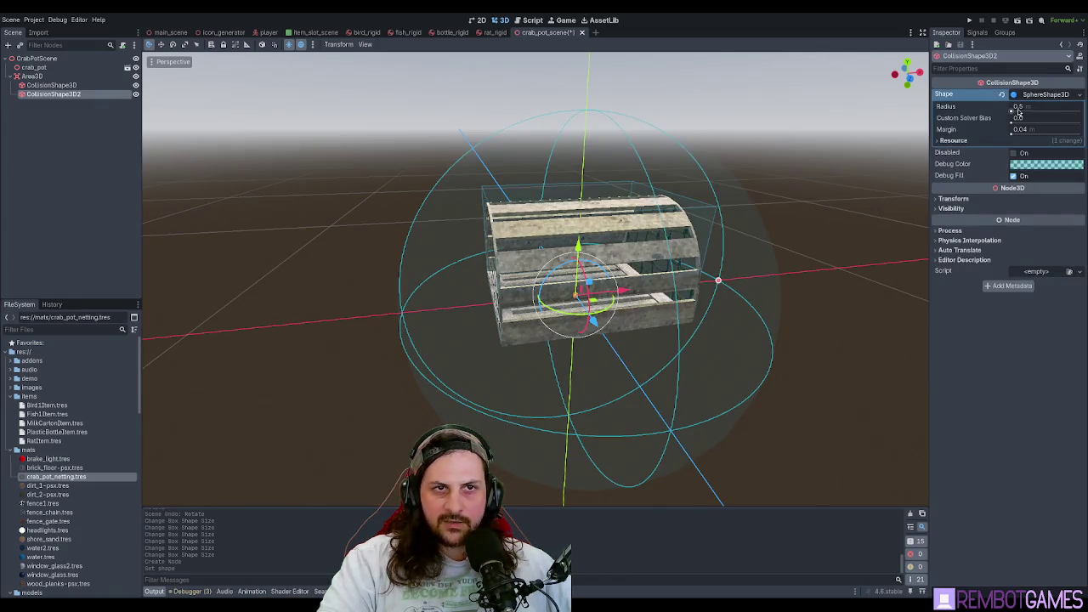
mouse_move(1018, 111)
left_mouse_down()
mouse_move(1008, 112)
mouse_move(1030, 115)
left_mouse_up()
left_click(60, 94)
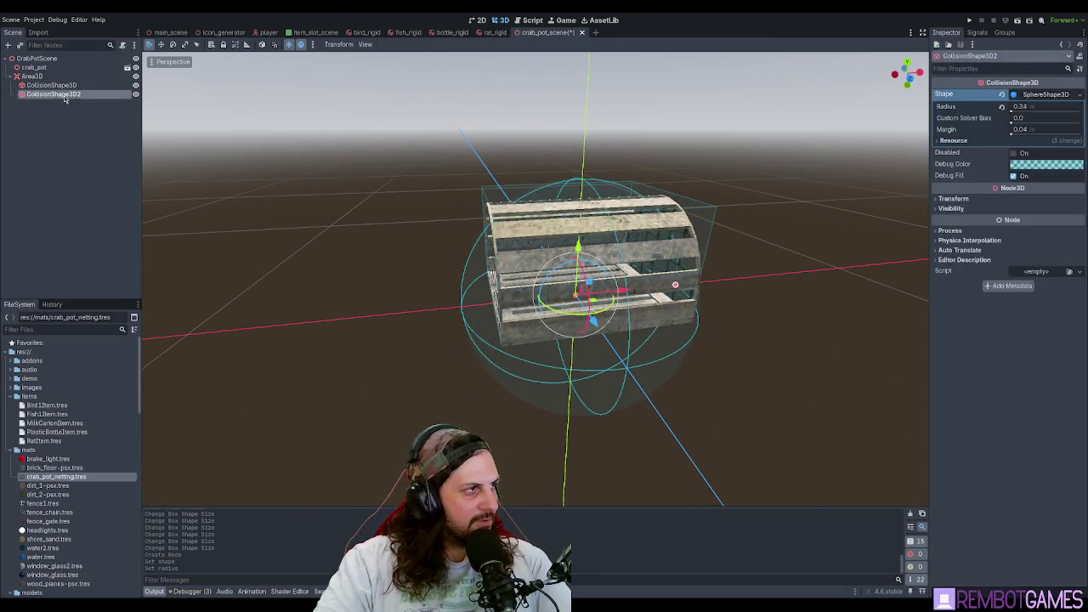
key("Delete")
left_click(51, 85)
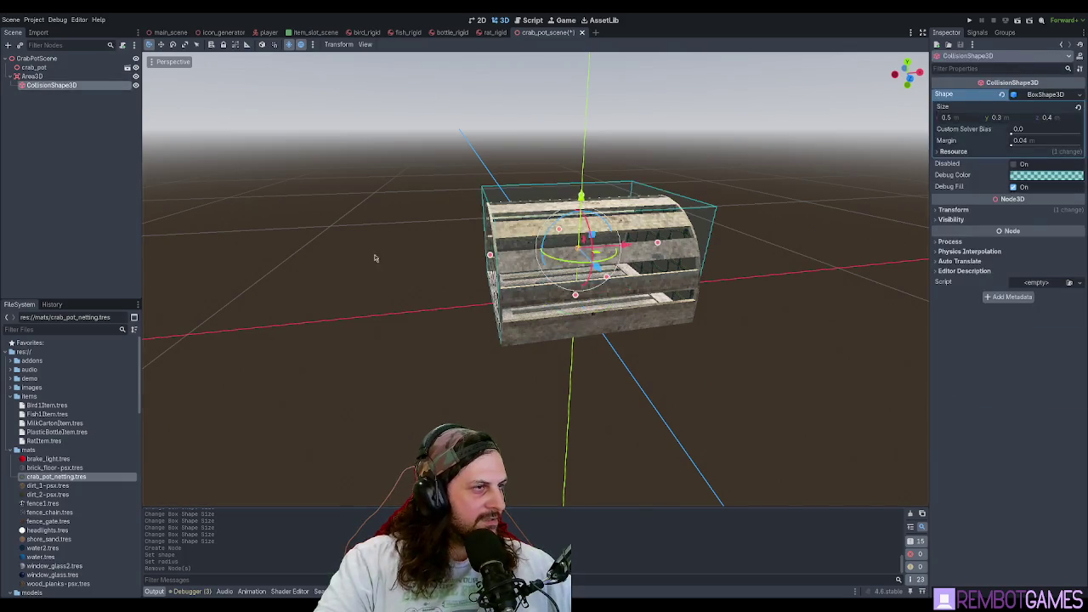
left_click_drag(374, 257, 385, 245)
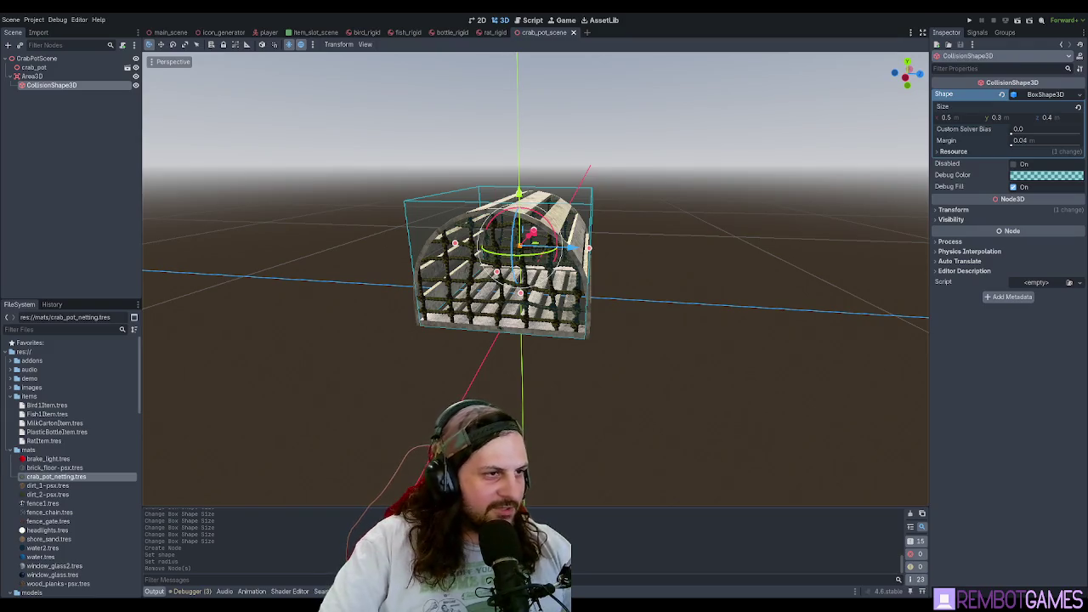
- Orbit and zoom the viewport into the crab pot to inspect the rope netting up close
mouse_move(527, 246)
left_mouse_down()
mouse_move(566, 232)
mouse_move(589, 244)
mouse_move(571, 231)
mouse_move(583, 270)
mouse_move(629, 275)
mouse_move(635, 289)
left_mouse_up()
scroll(574, 236, "down", 2)
scroll(635, 310, "up", 3)
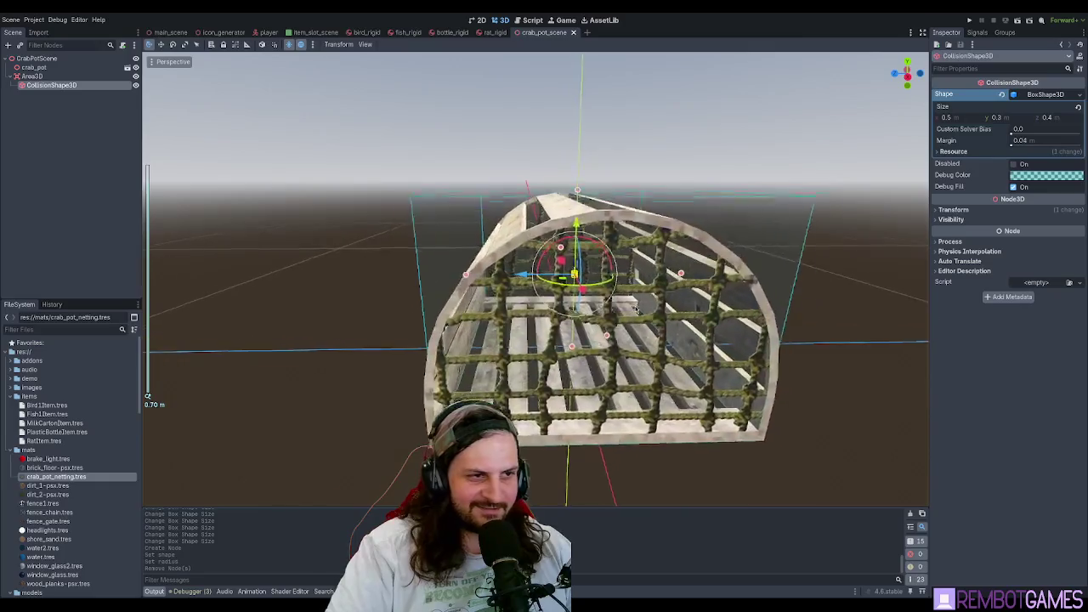
scroll(633, 309, "up", 3)
scroll(624, 304, "down", 1)
left_click(73, 124)
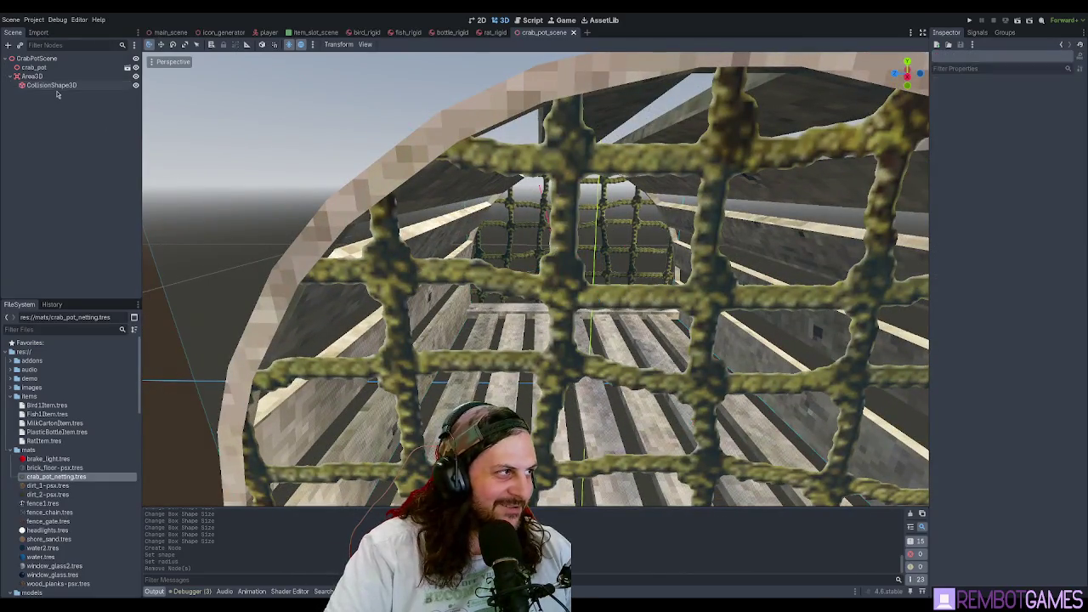
left_click_drag(425, 153, 467, 114)
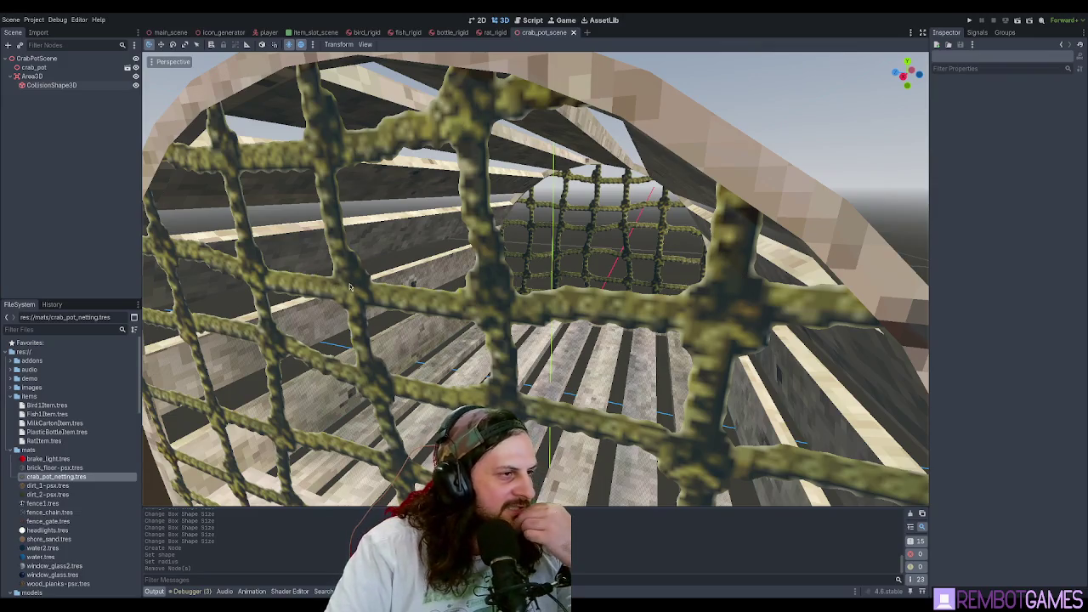
- Set the crab_pot_netting material's texture filter to Nearest Mipmap
left_click(94, 479)
scroll(978, 382, "down", 5)
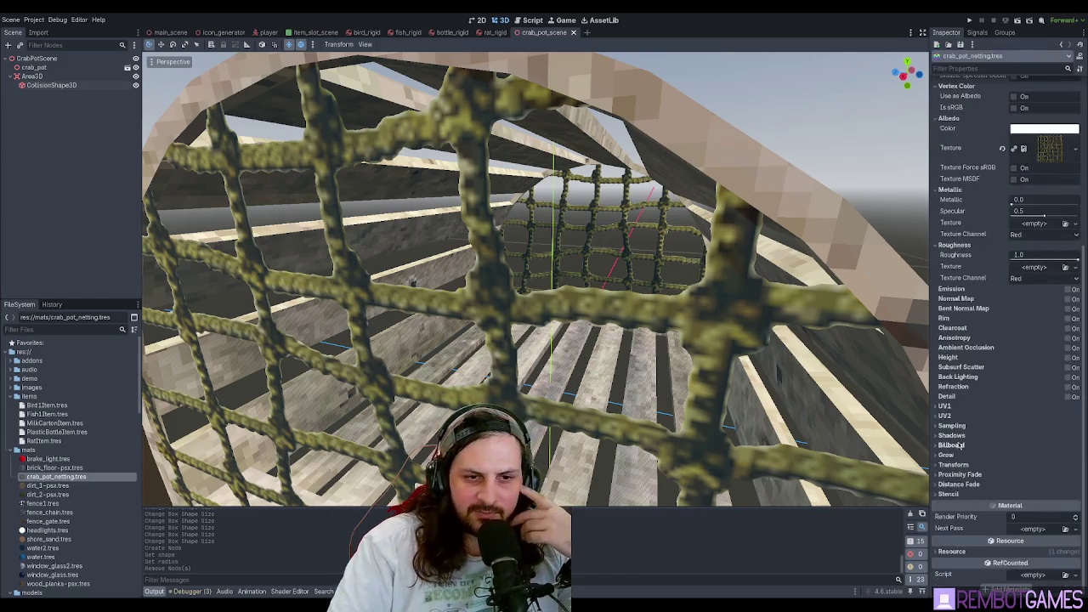
left_click(952, 425)
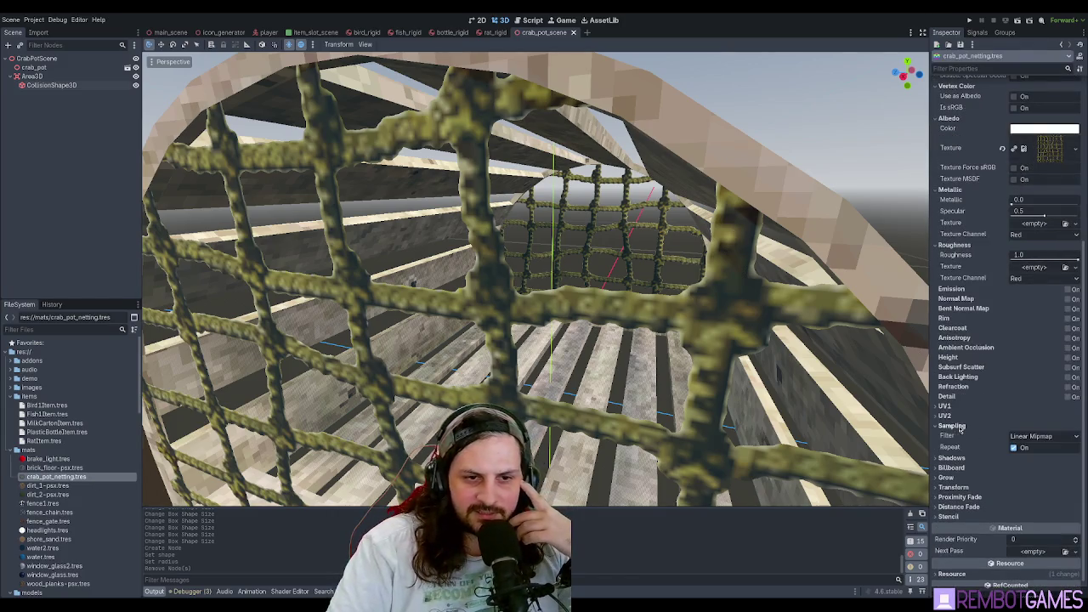
left_click(750, 312)
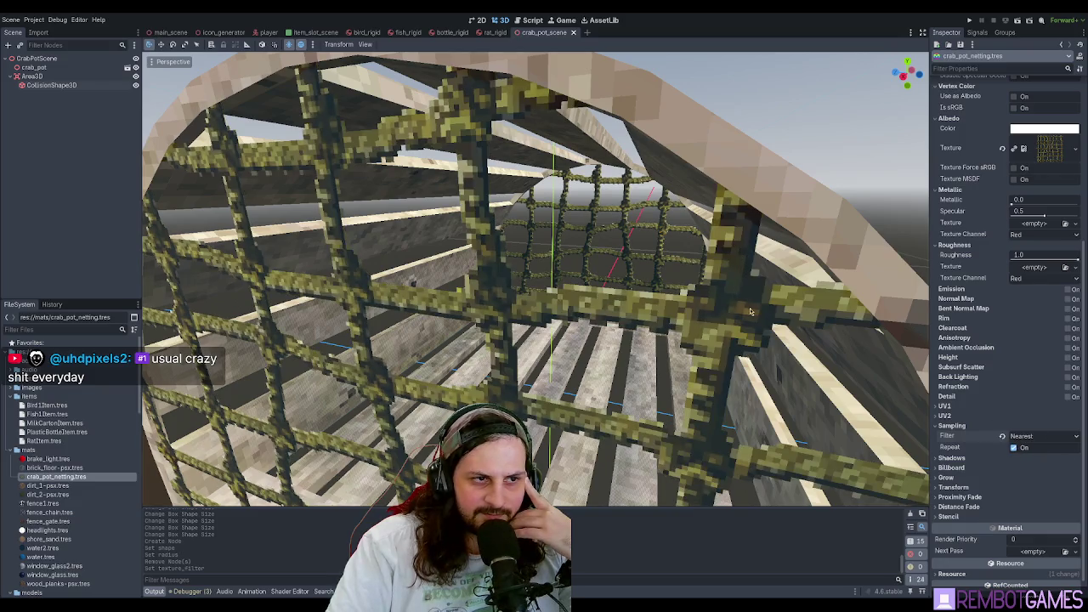
left_click(1043, 435)
left_click(1030, 464)
scroll(774, 351, "down", 10)
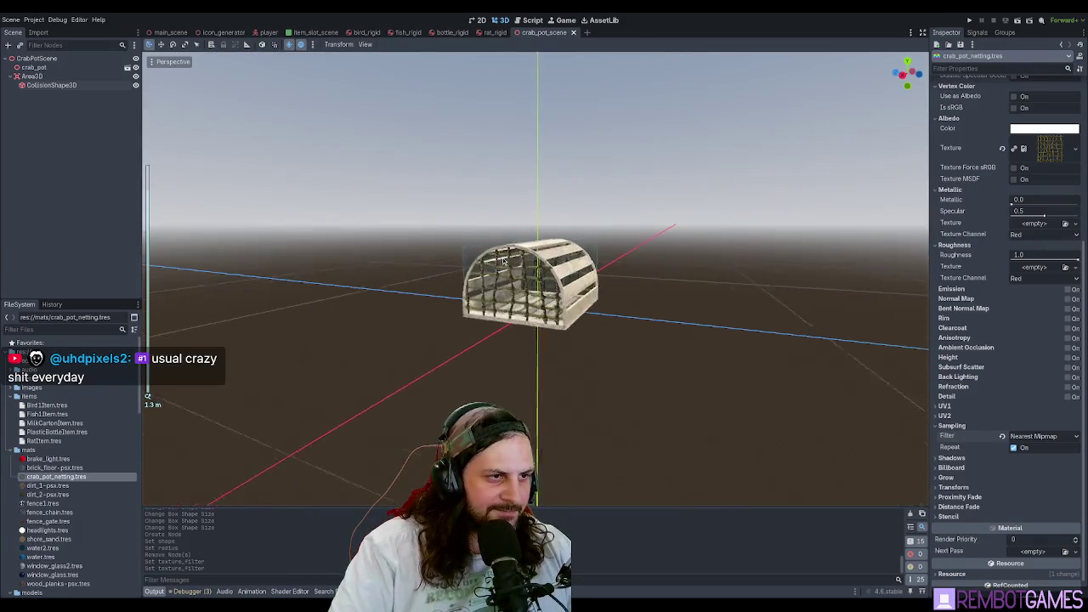
scroll(513, 282, "up", 10)
scroll(513, 282, "down", 10)
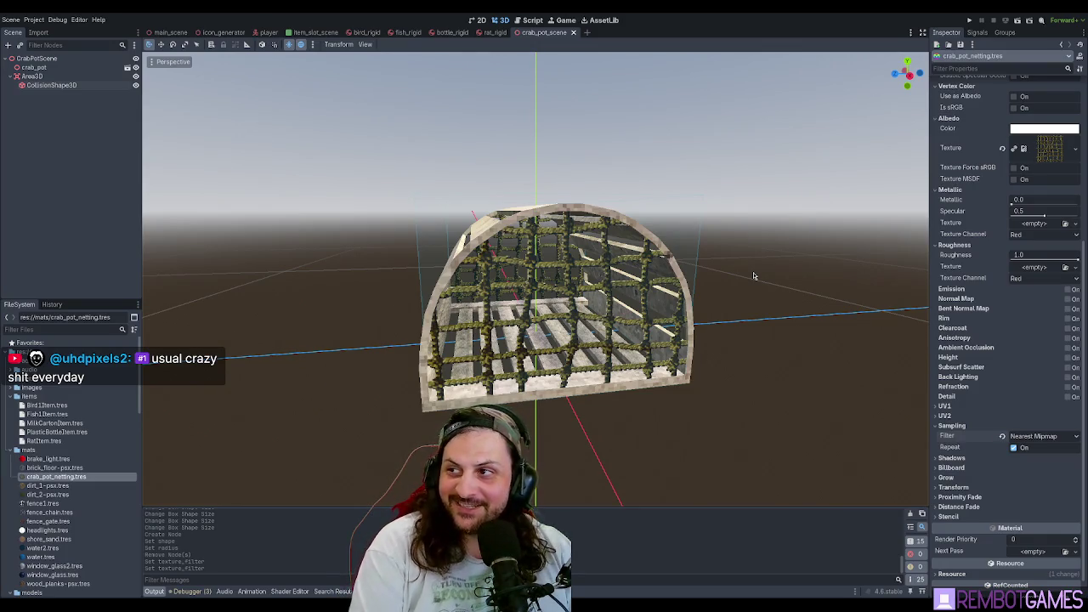
- Select the Area3D, filter the FileSystem by 'inter', and drag InteractArea.gd onto it
mouse_move(699, 287)
left_mouse_down()
mouse_move(726, 286)
mouse_move(701, 181)
mouse_move(732, 205)
mouse_move(676, 281)
mouse_move(646, 296)
left_mouse_up()
scroll(682, 278, "up", 5)
scroll(657, 290, "down", 3)
left_click(33, 76)
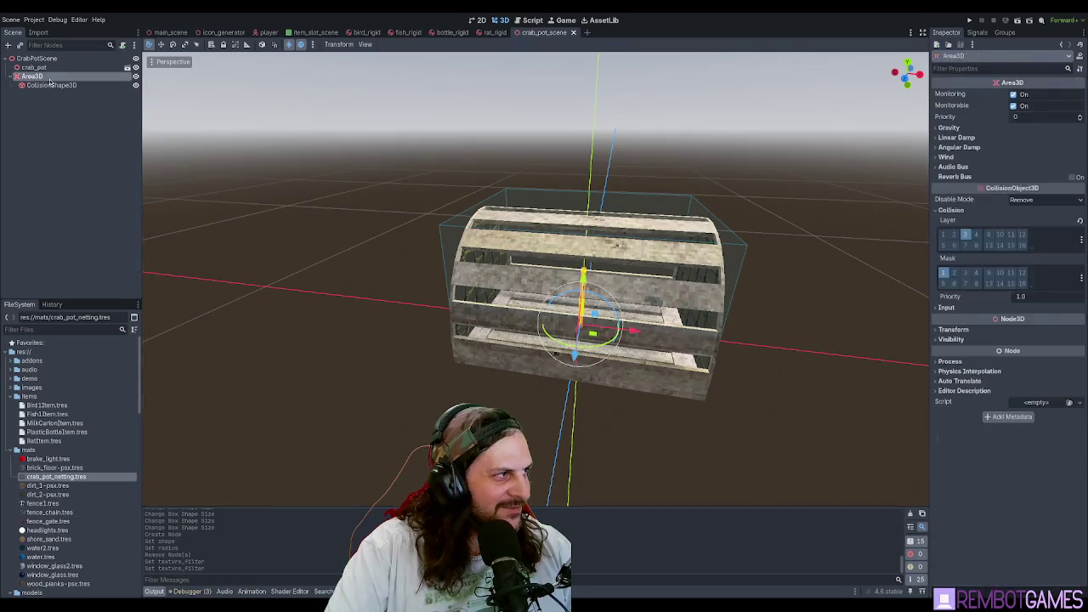
left_click(51, 85)
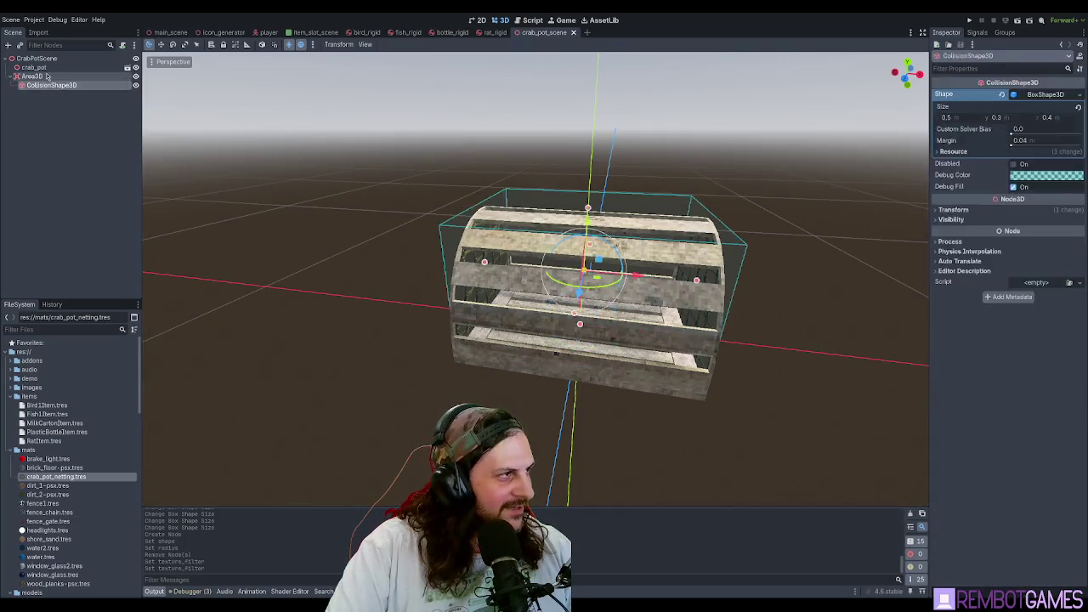
left_click(32, 75)
left_click(38, 331)
type("inter")
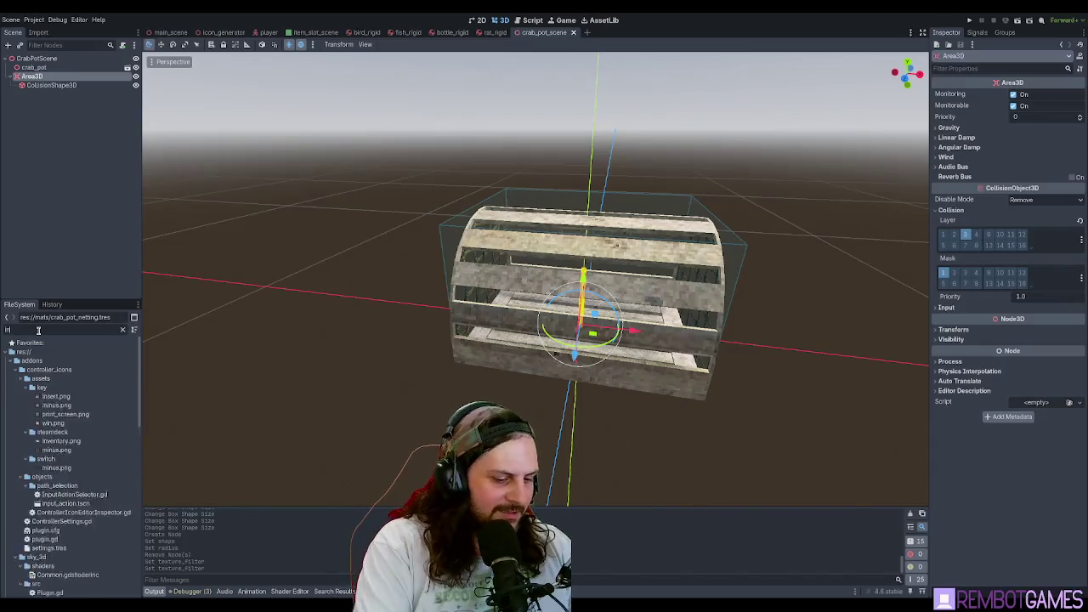
left_click_drag(49, 370, 55, 80)
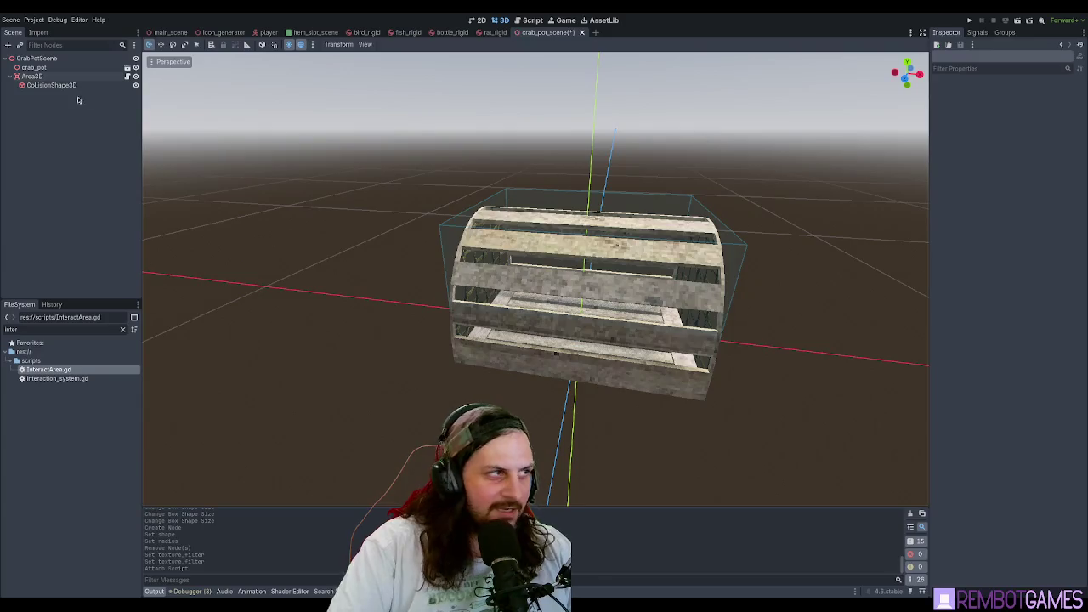
- Enter 'Pick Up' as the Interact Text, compare with the bottle's Area3D, and save crab_pot_scene
left_click(1062, 97)
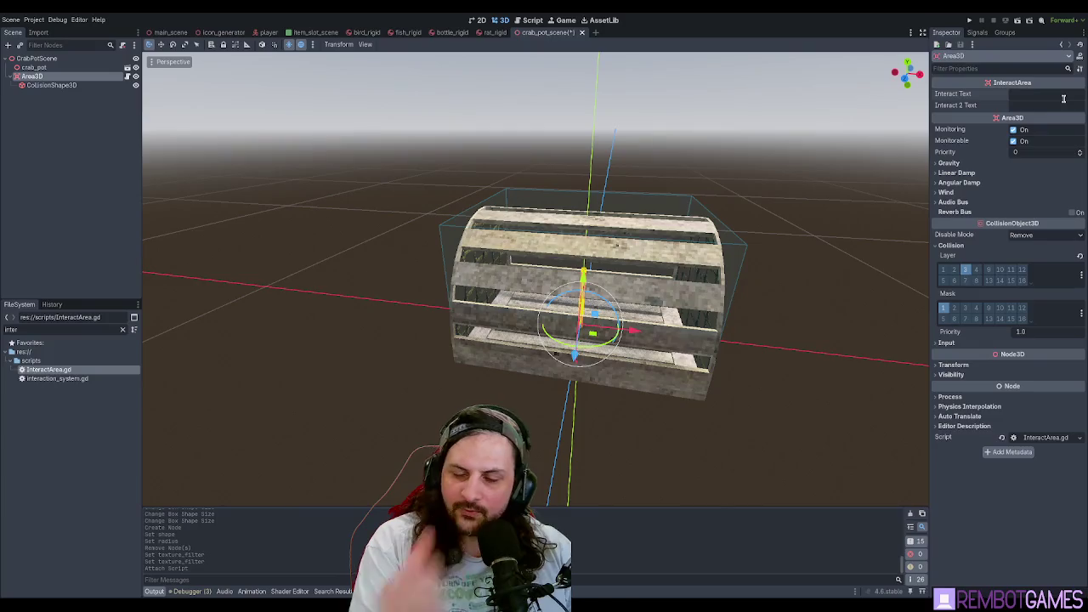
type("Pick Up")
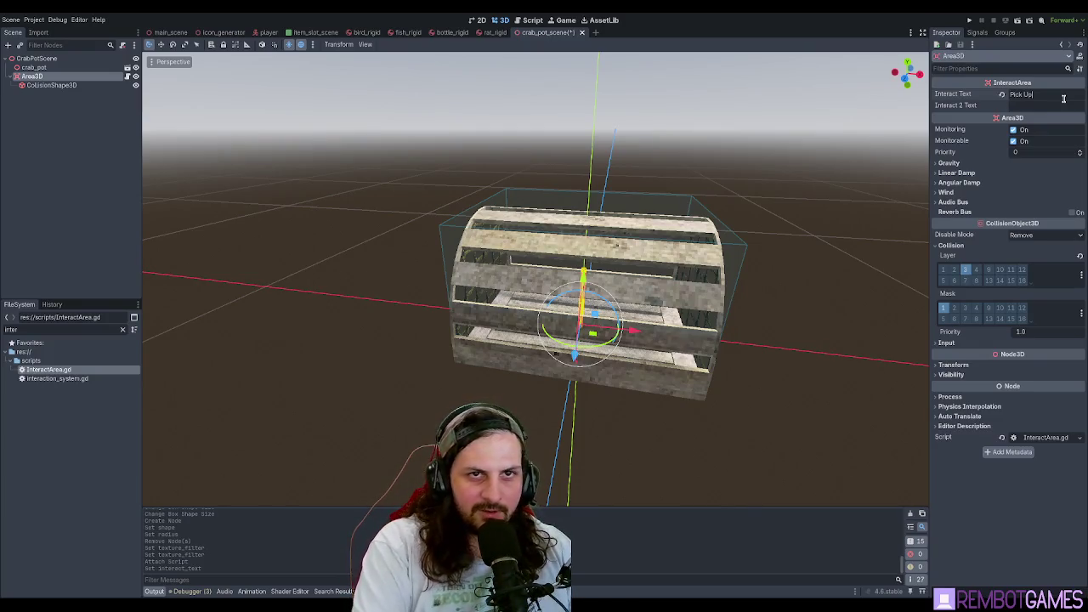
left_click(450, 32)
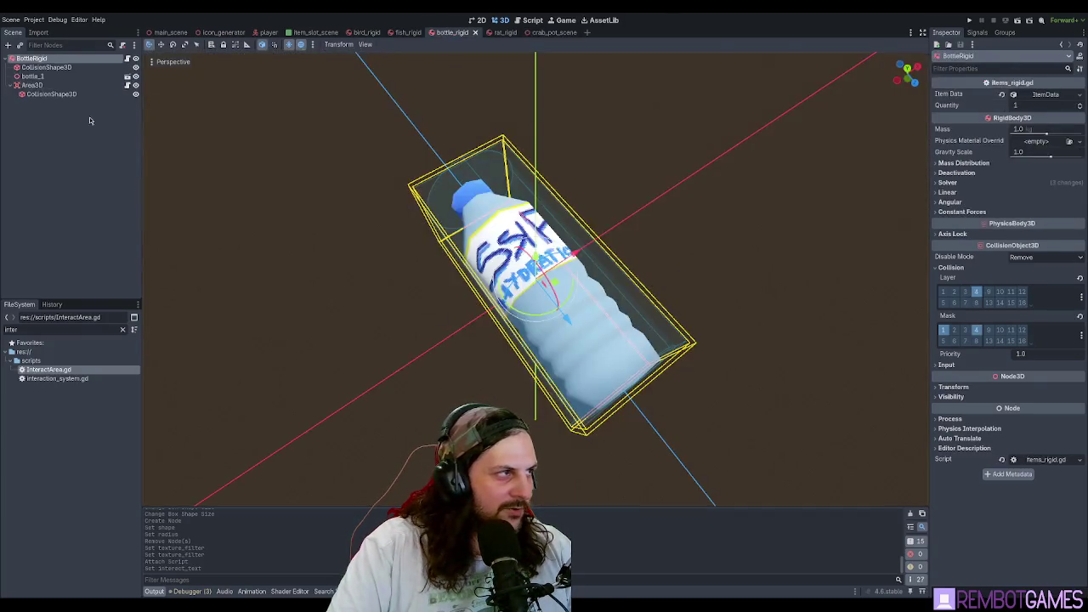
left_click(38, 86)
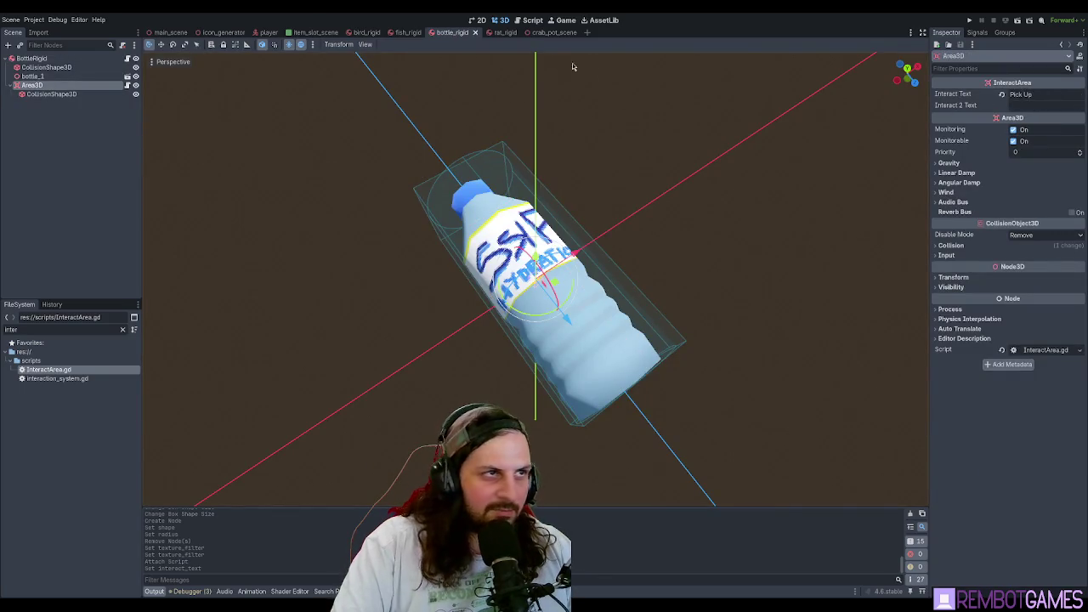
left_click(548, 34)
key("ctrl+s")
- Orbit and zoom around the crab pot, then deselect the Area3D
left_click_drag(595, 255, 634, 252)
scroll(634, 251, "down", 2)
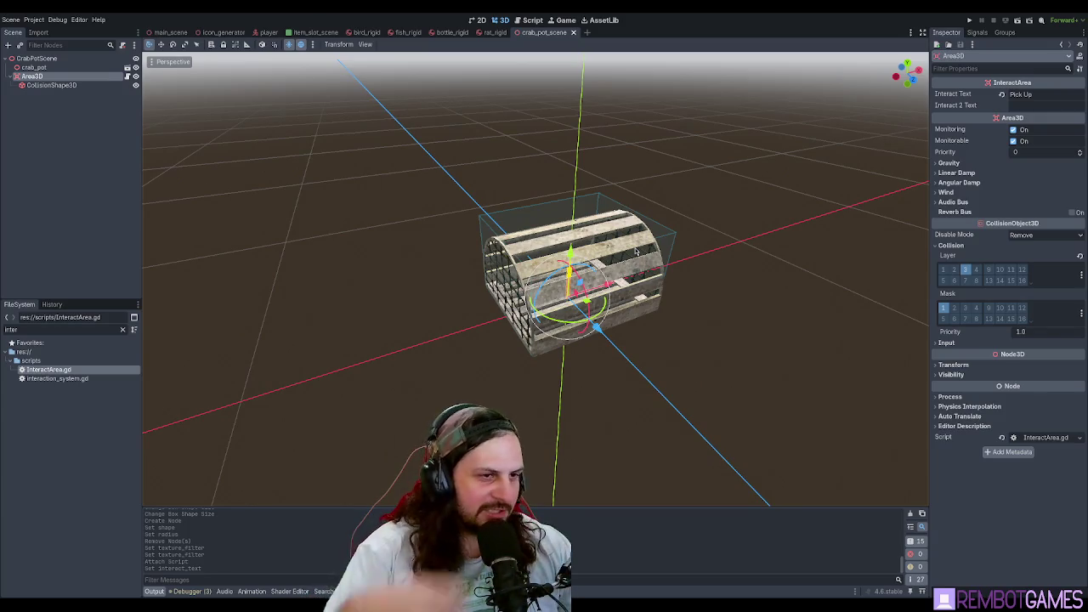
scroll(667, 255, "down", 2)
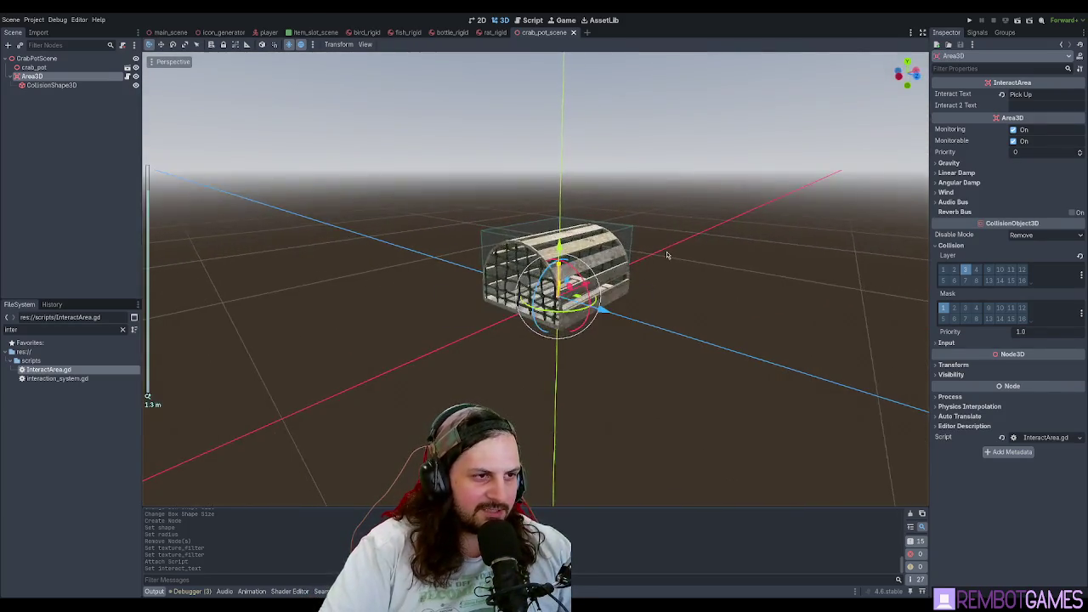
scroll(667, 255, "up", 3)
left_click(702, 255)
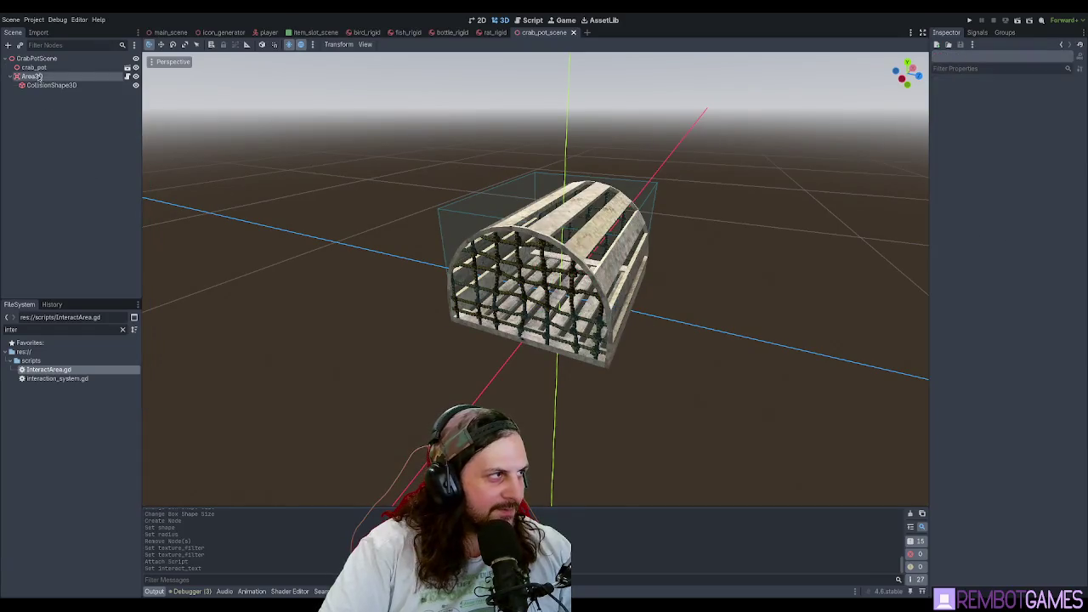
- Select the CrabPotScene root and attach a new crab_pot_scene.gd script extending Node3D
left_click(36, 58)
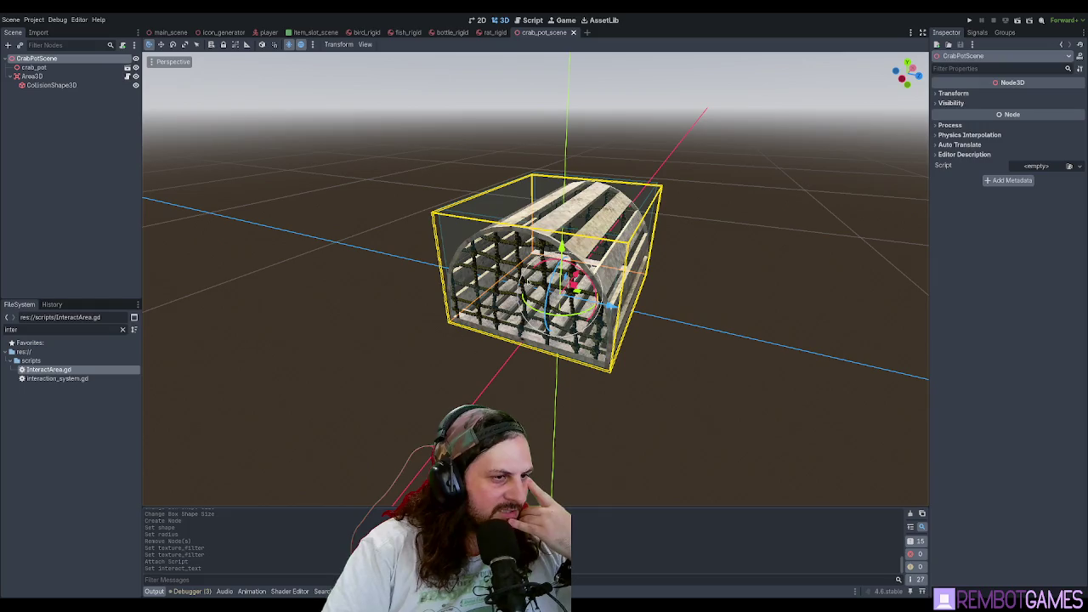
key("Return")
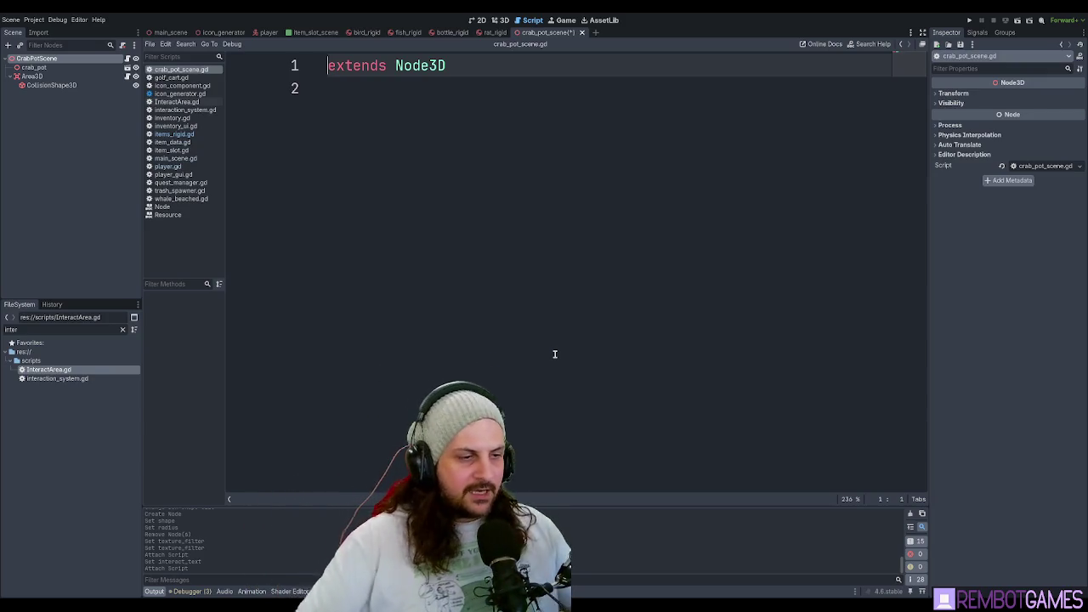
- Add 'class_name CrabPot' on line 2 of crab_pot_scene.gd and save the script
left_click(532, 165)
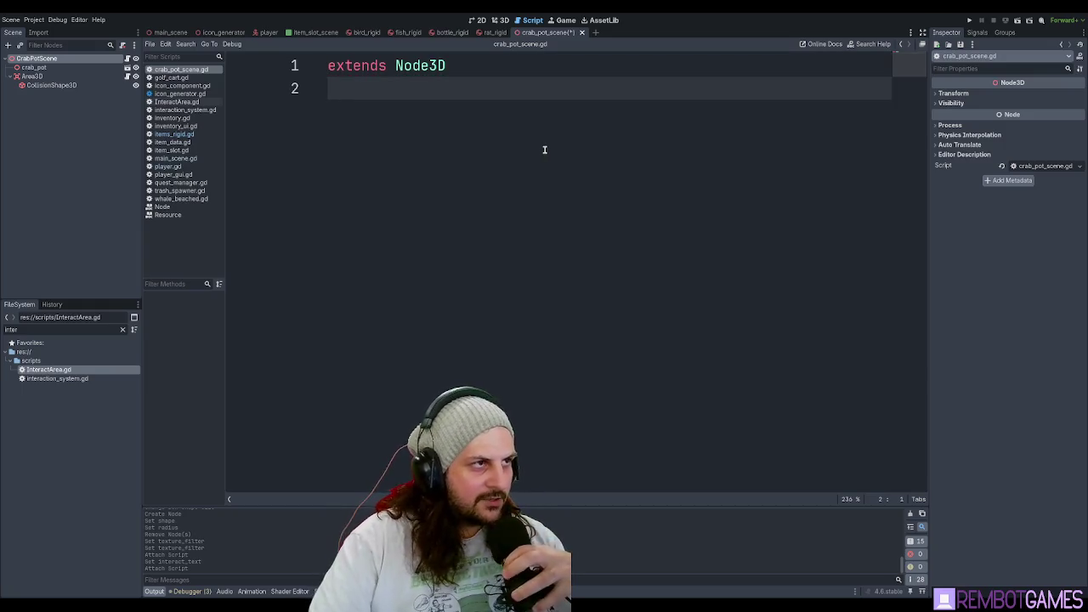
type("class_name")
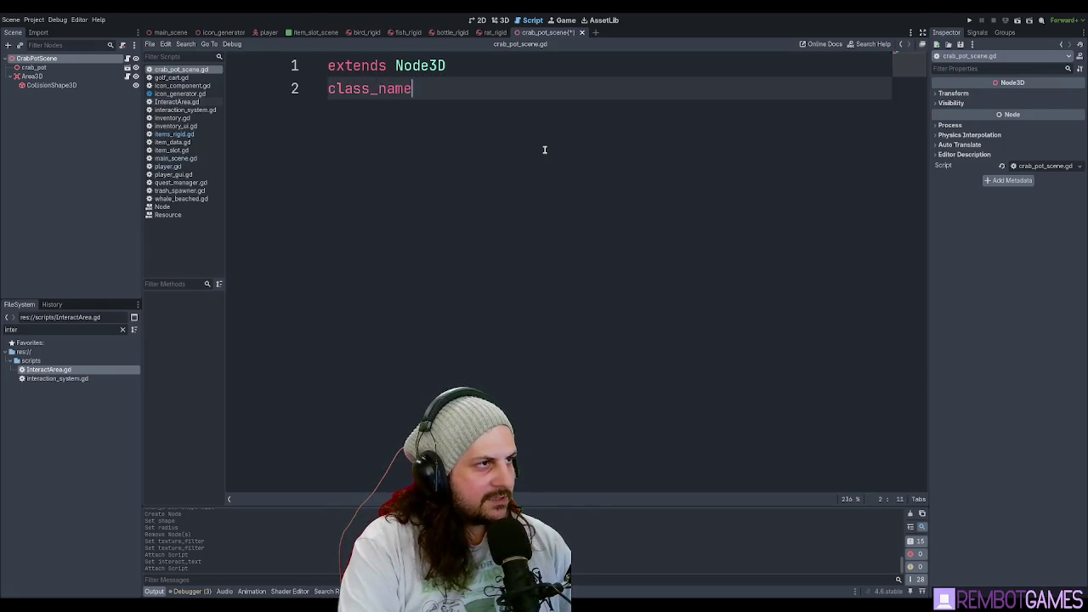
type(" CrabPot")
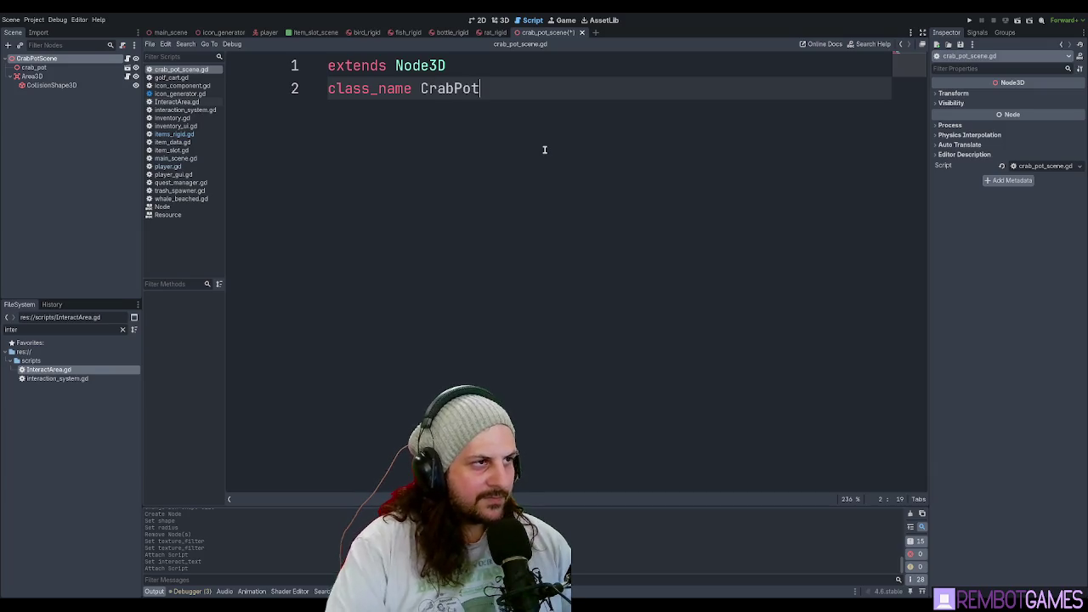
key("Return")
key("Return")
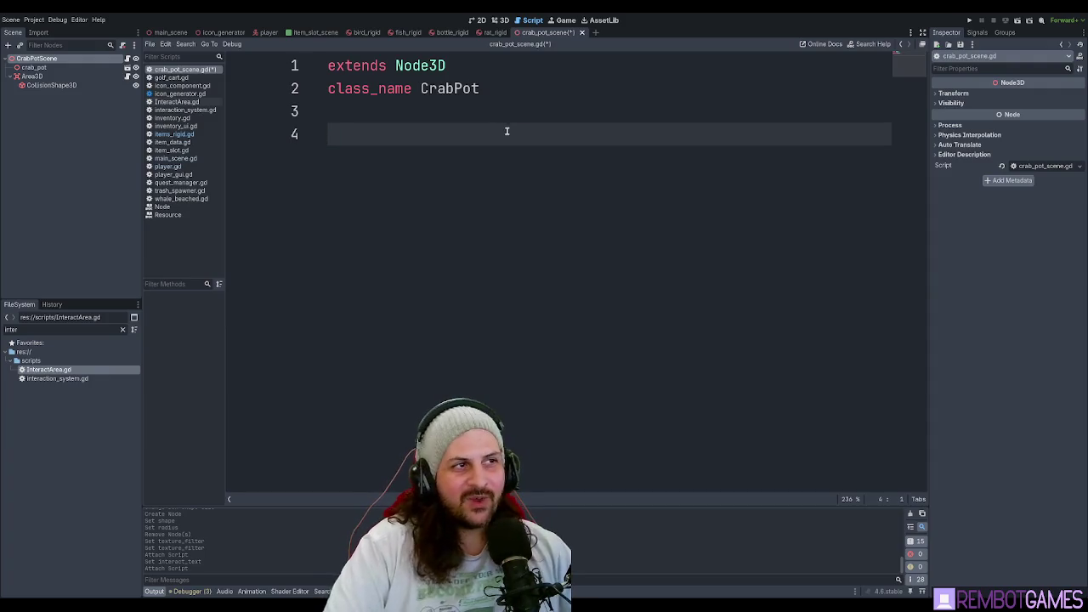
key("ctrl+s")
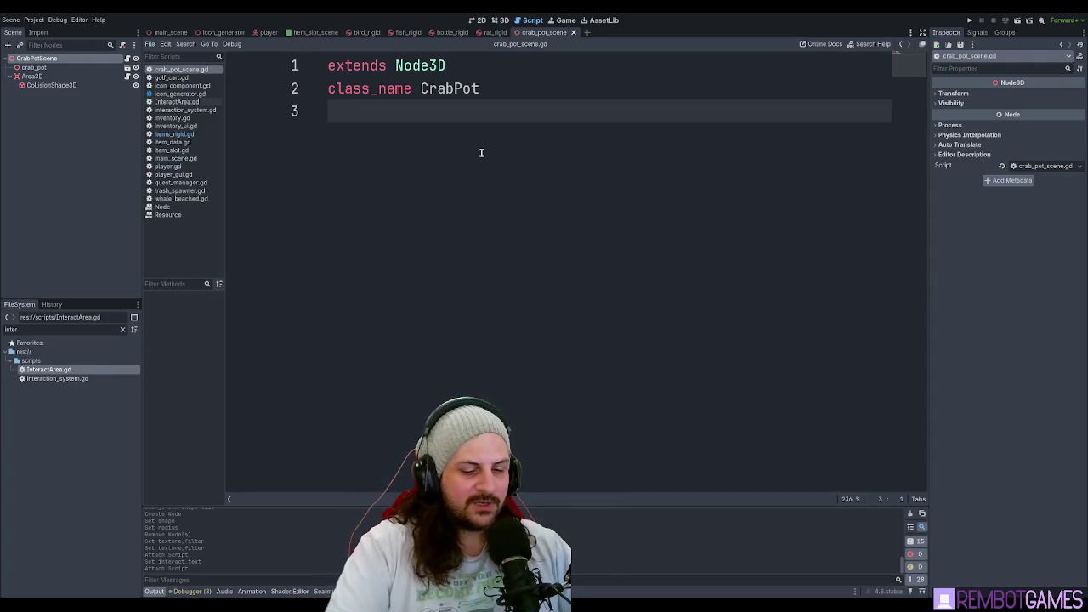
key("Return")
key("ctrl+s")
key("Return")
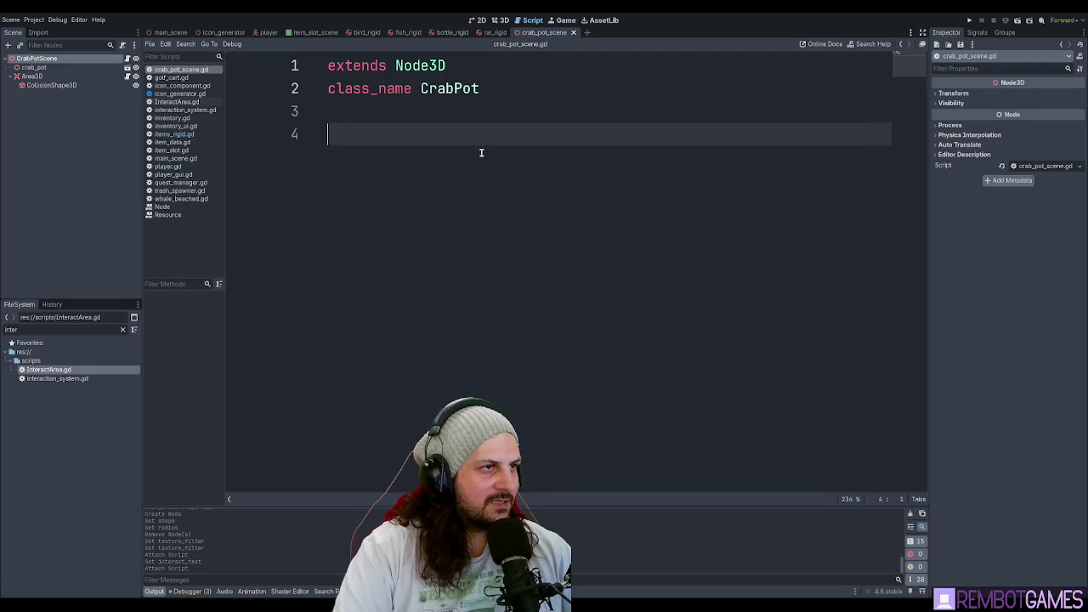
key("ctrl+s")
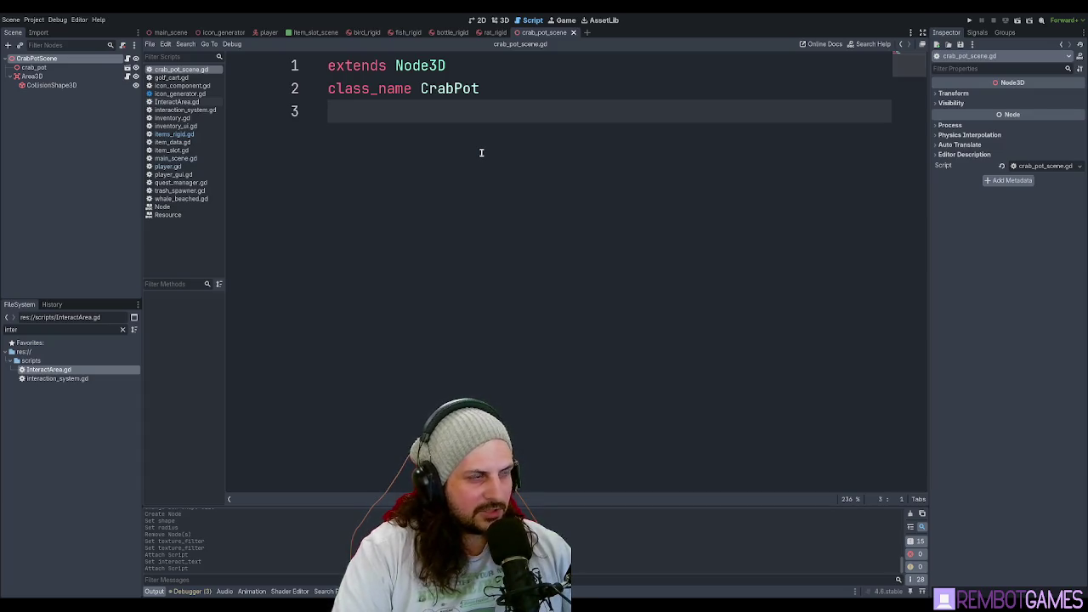
- Start a 'var' line, then delete it and save the script again
key("Return")
type("var")
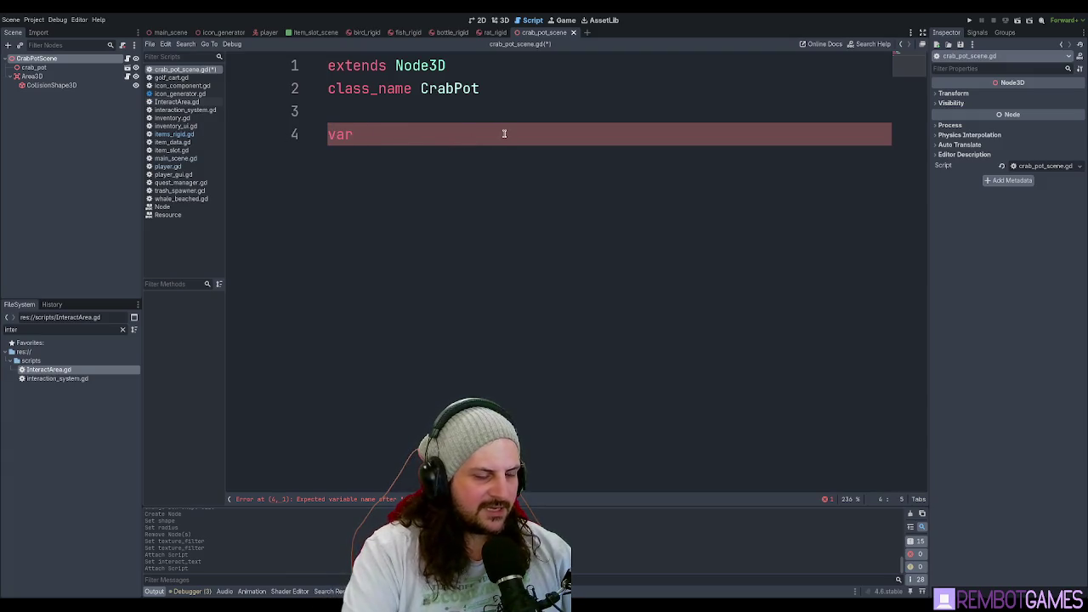
key("BackSpace")
key("BackSpace")
key("BackSpace")
key("ctrl+s")
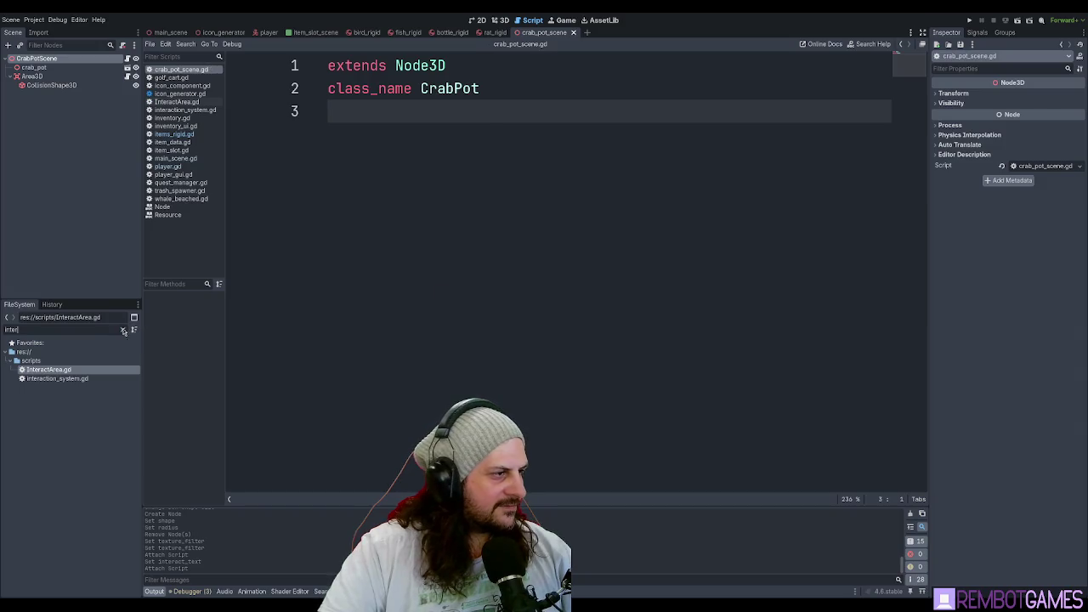
- Clear the FileSystem filter and select CrabPotItem.tres in the items folder
left_click(124, 331)
scroll(85, 408, "up", 3)
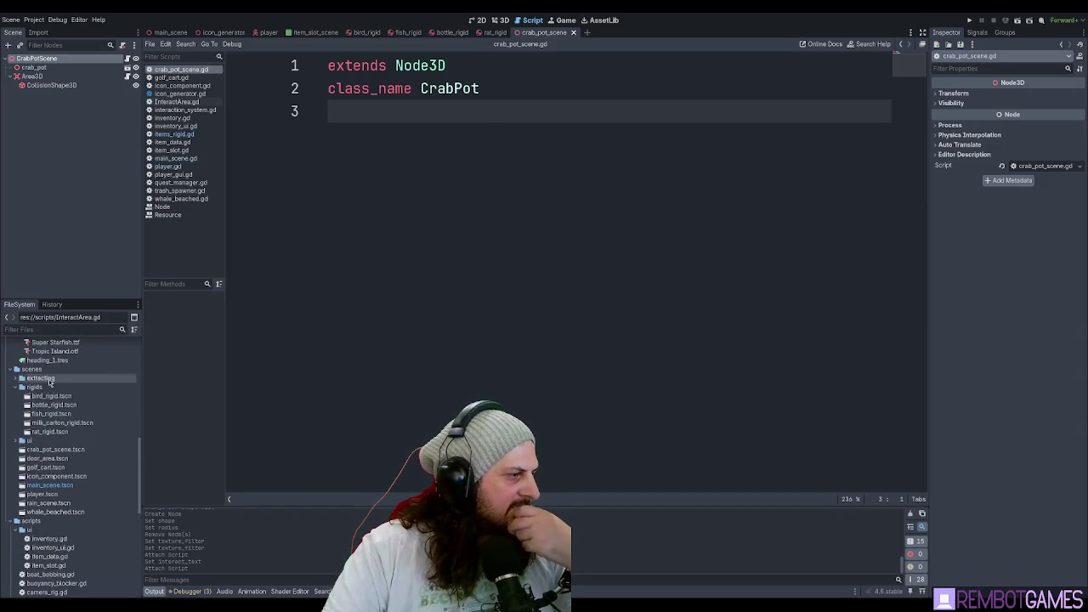
scroll(49, 382, "up", 10)
left_click(41, 398)
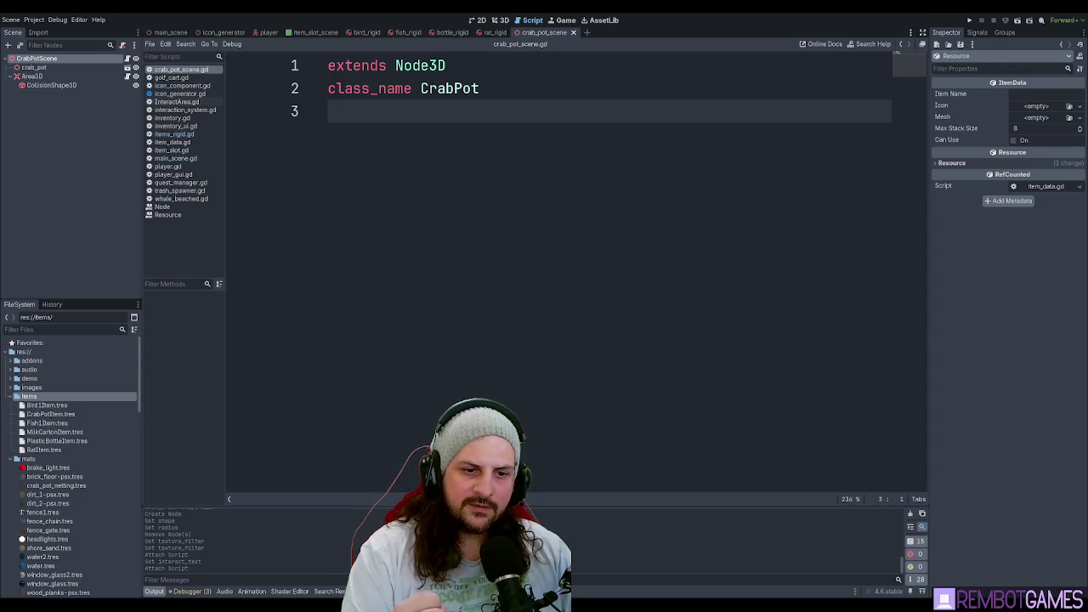
left_click(54, 416)
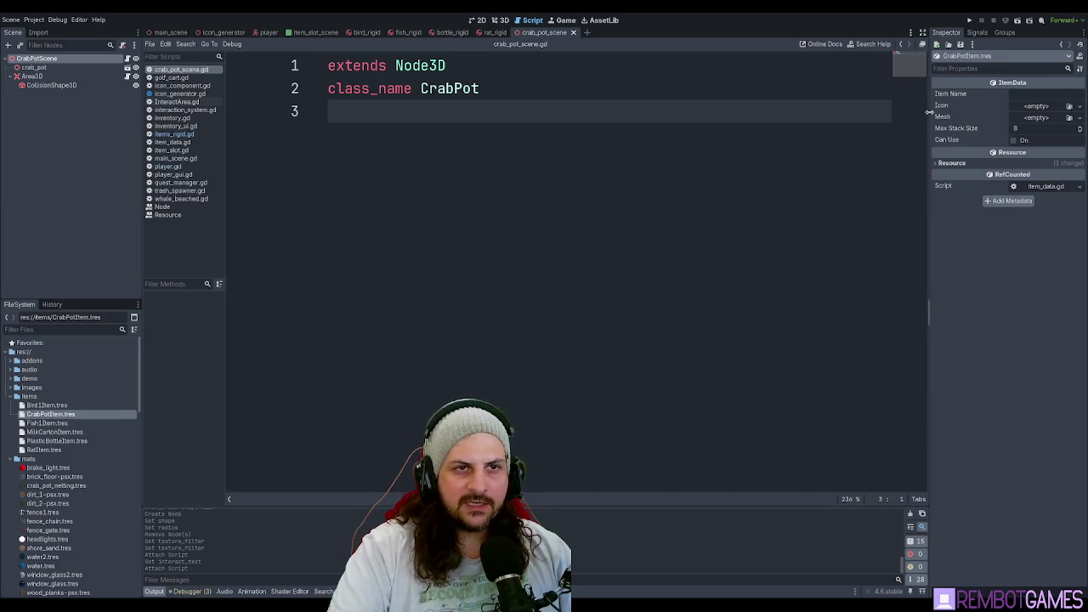
- Resize the Inspector dock to give the item properties more room
mouse_move(929, 117)
left_mouse_down()
mouse_move(632, 139)
mouse_move(648, 149)
left_mouse_up()
left_click_drag(756, 154, 883, 147)
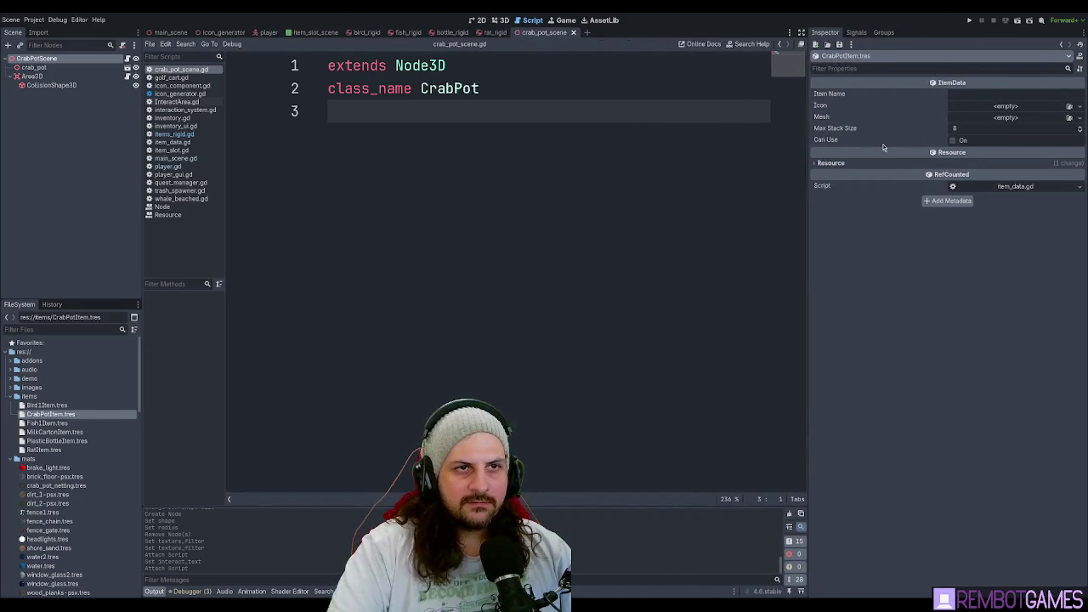
left_click_drag(808, 141, 857, 141)
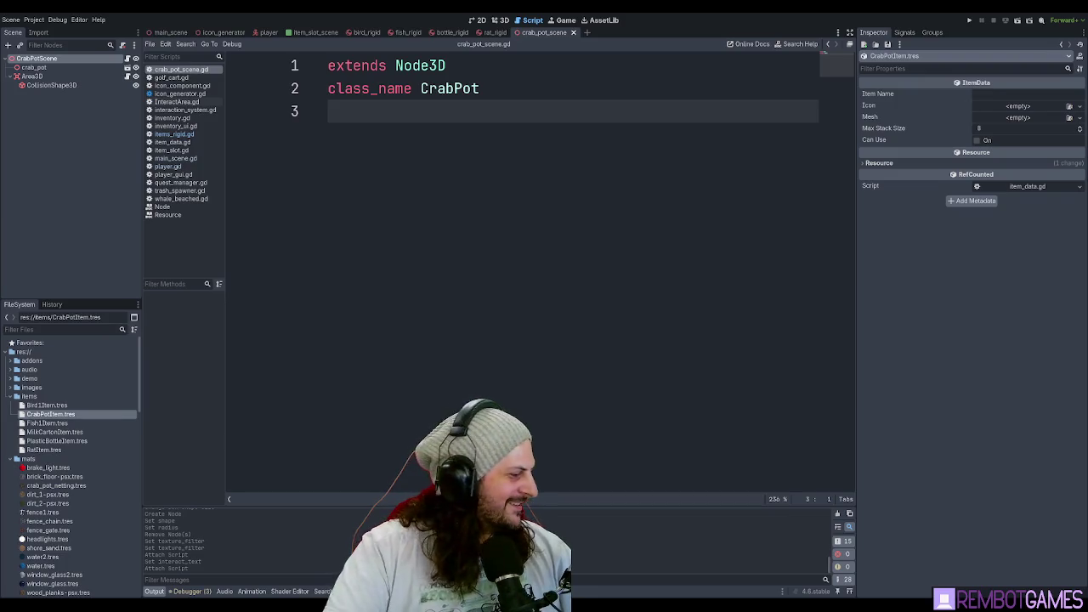
key("alt+Tab")
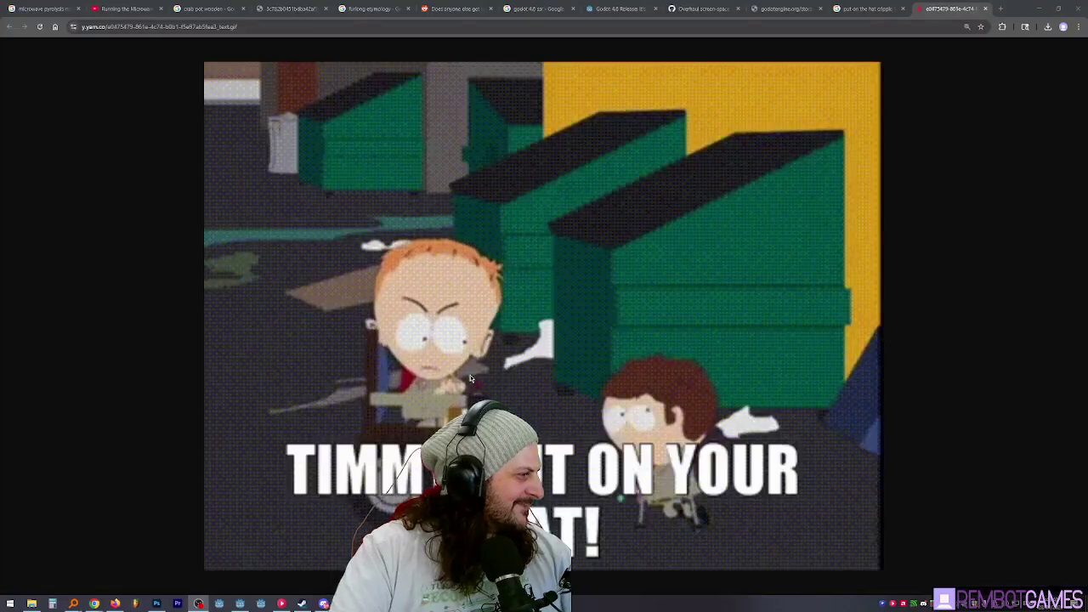
- Zoom the browser page in on the South Park GIF, then go back to Godot
key("ctrl+minus")
key("ctrl+minus")
key("ctrl+plus")
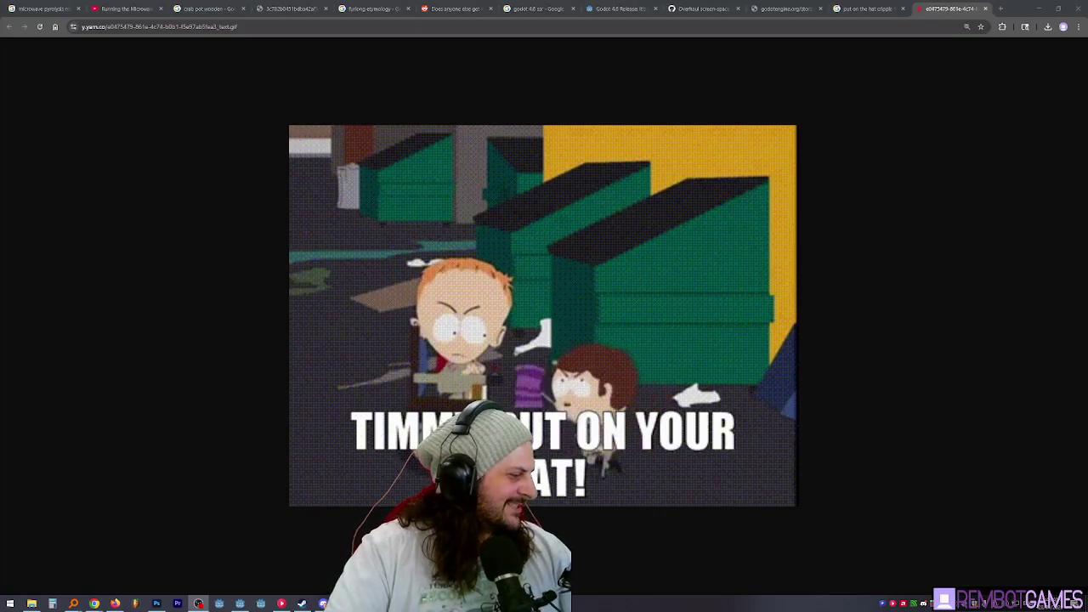
key("alt+Tab")
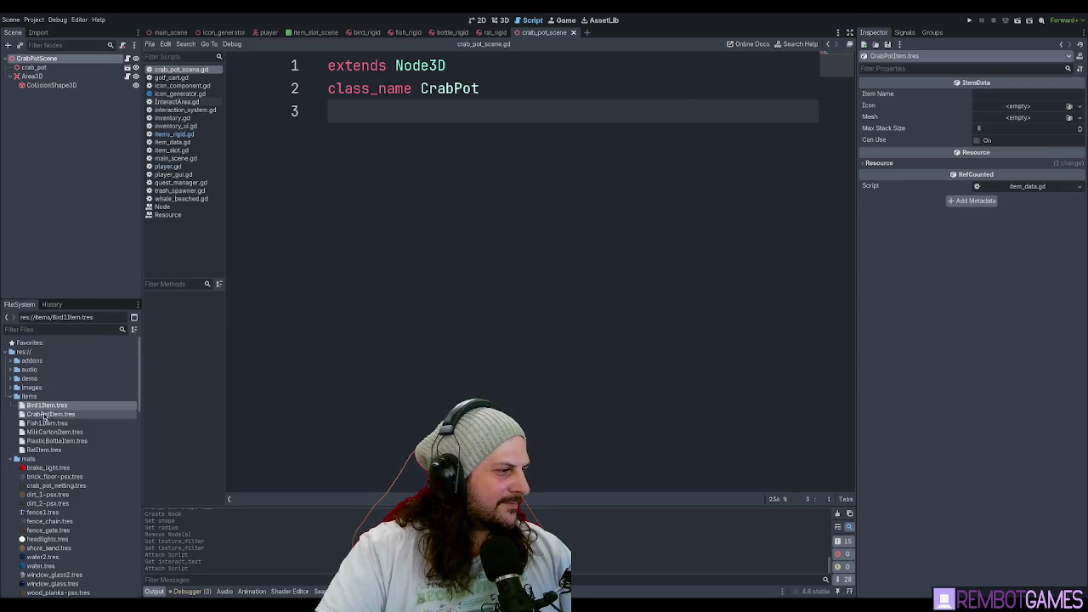
- Edit the Crab Pot item's name and assign it a mesh
left_click(1009, 95)
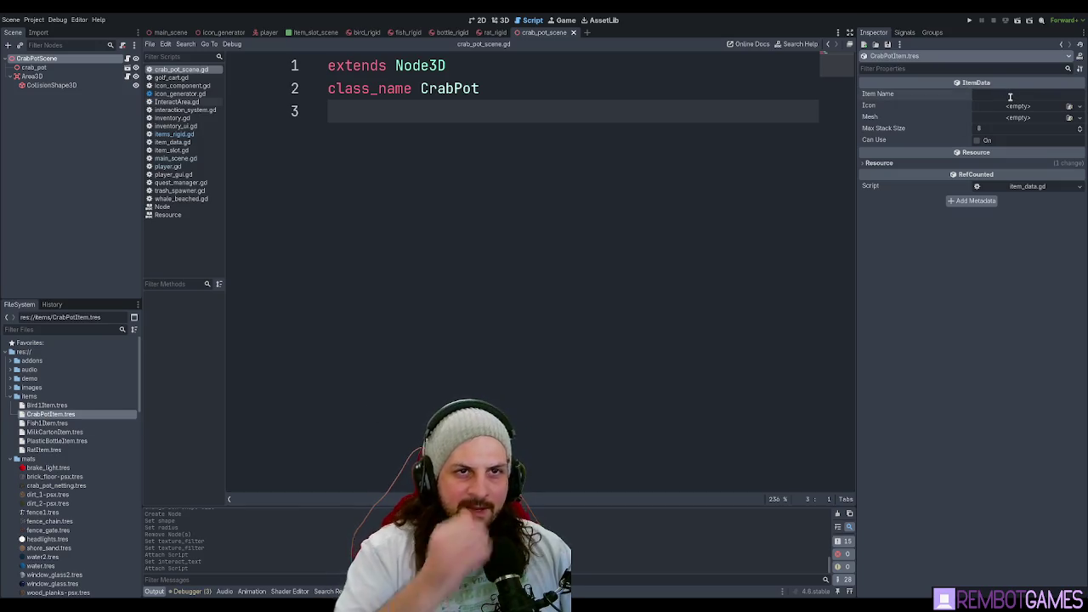
type("Crab Pot")
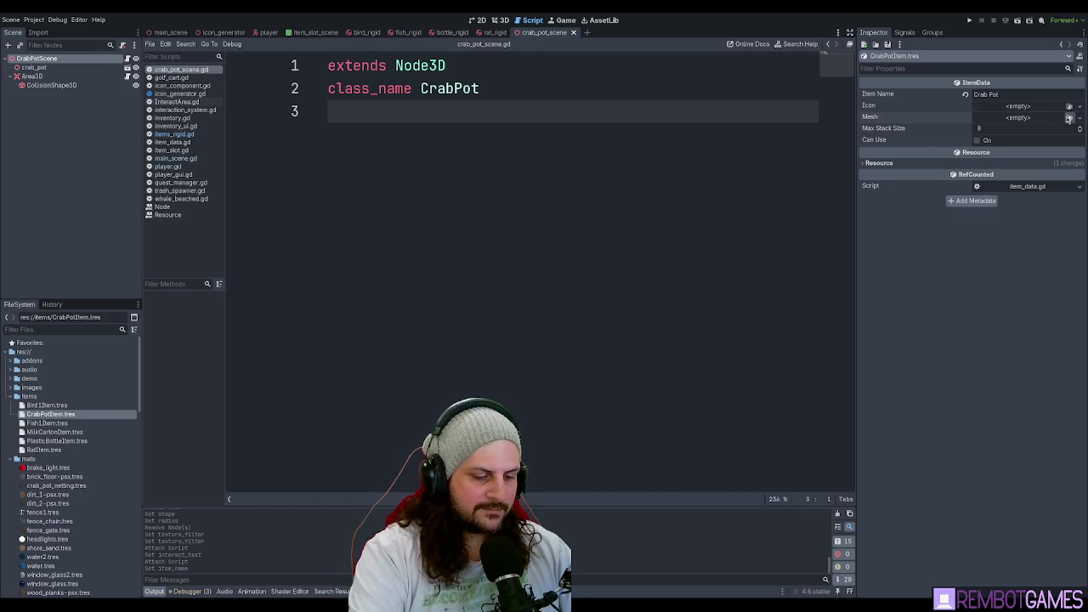
left_click(1068, 119)
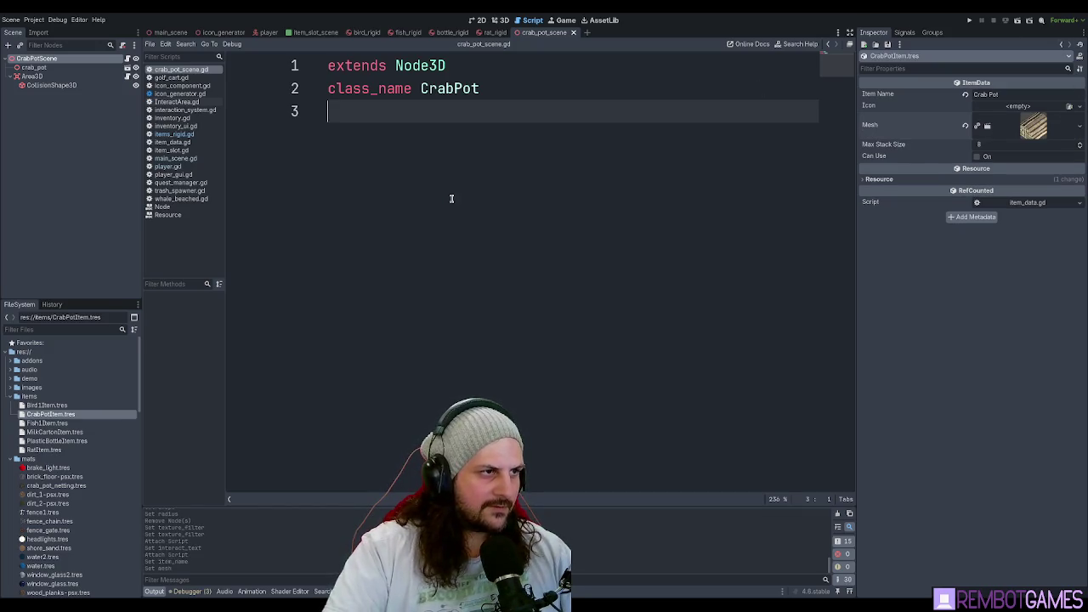
double_click(449, 199)
left_click(1039, 132)
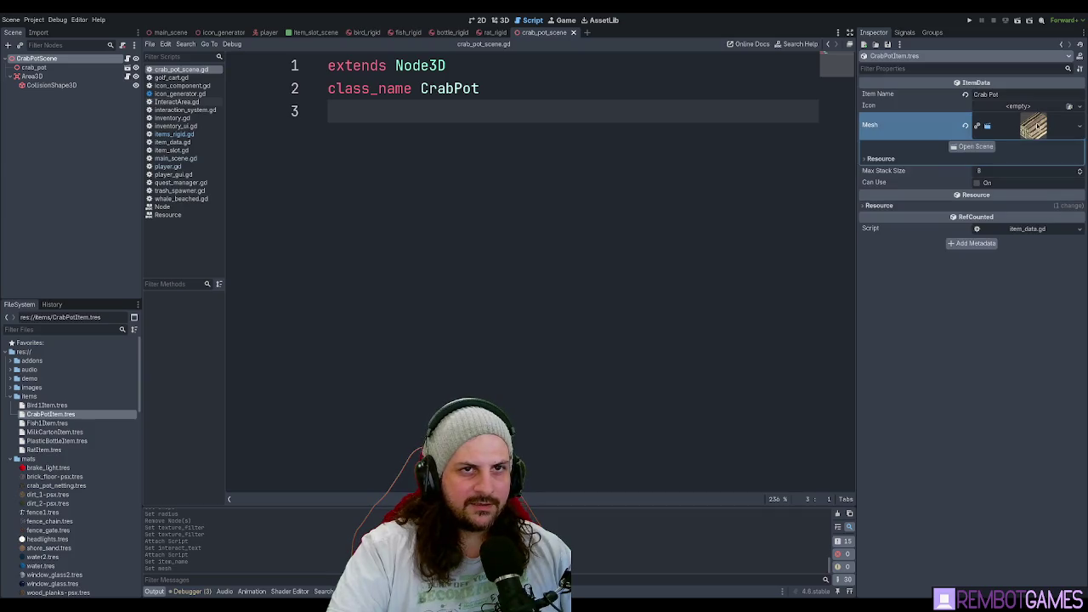
- Compare the Crab Pot item's properties with the Dead Bird item (Bird1Item.tres)
left_click(405, 32)
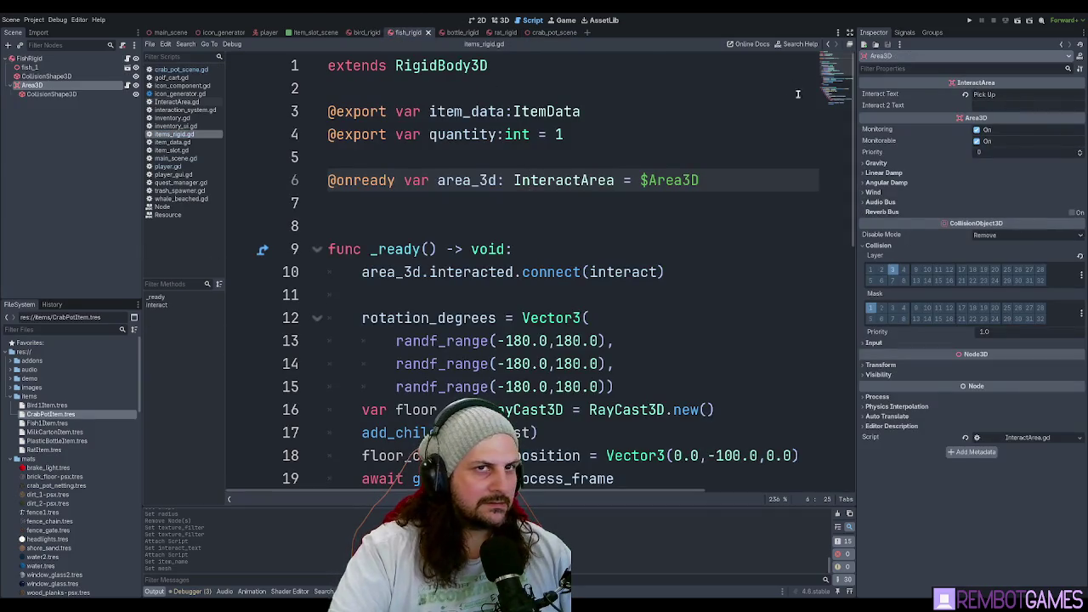
left_click(544, 33)
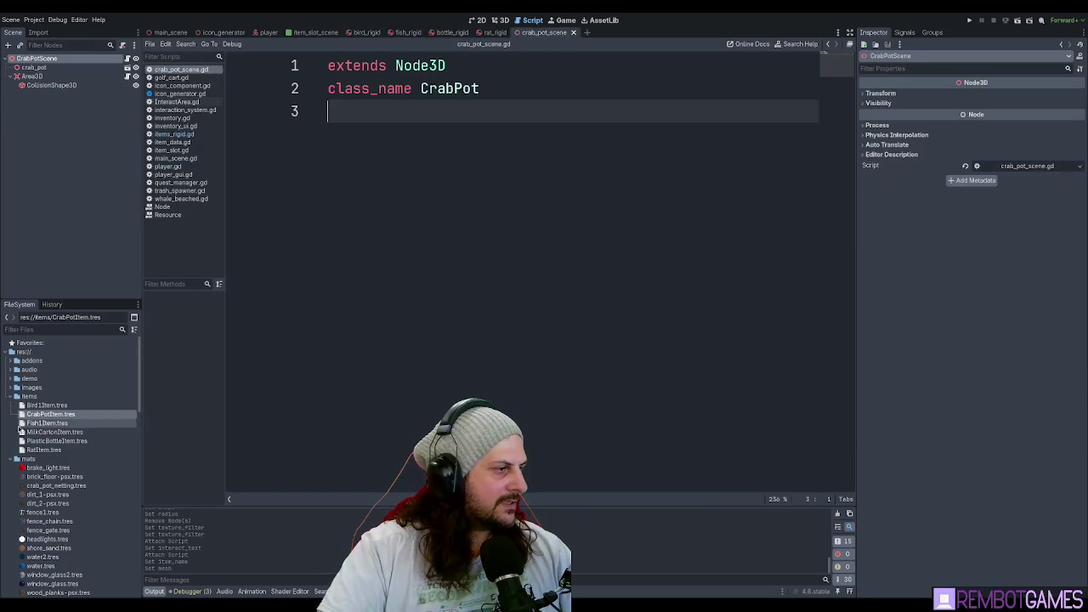
left_click(43, 406)
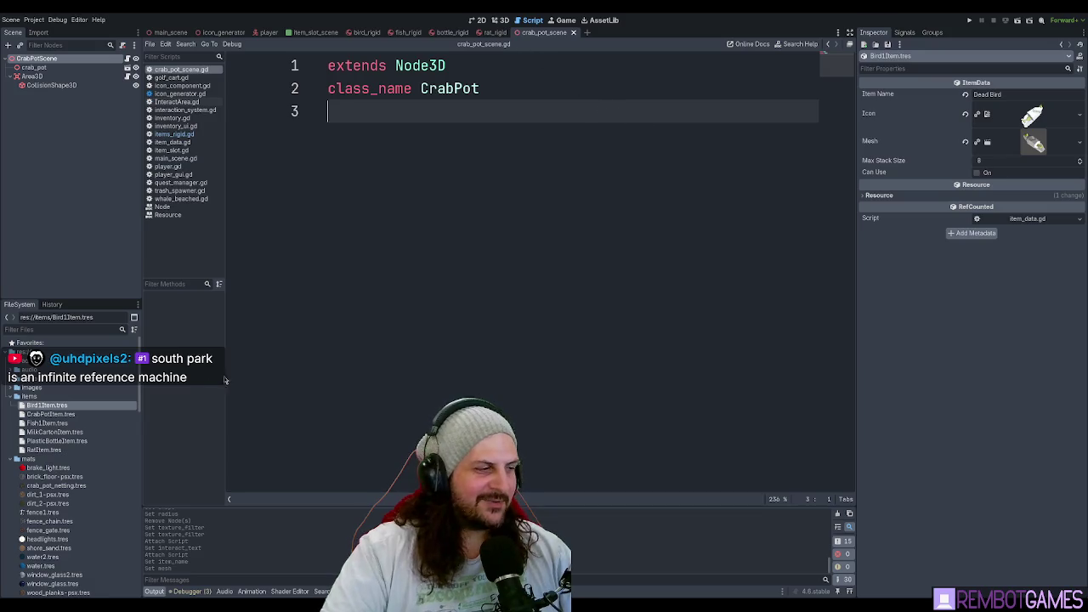
left_click(51, 415)
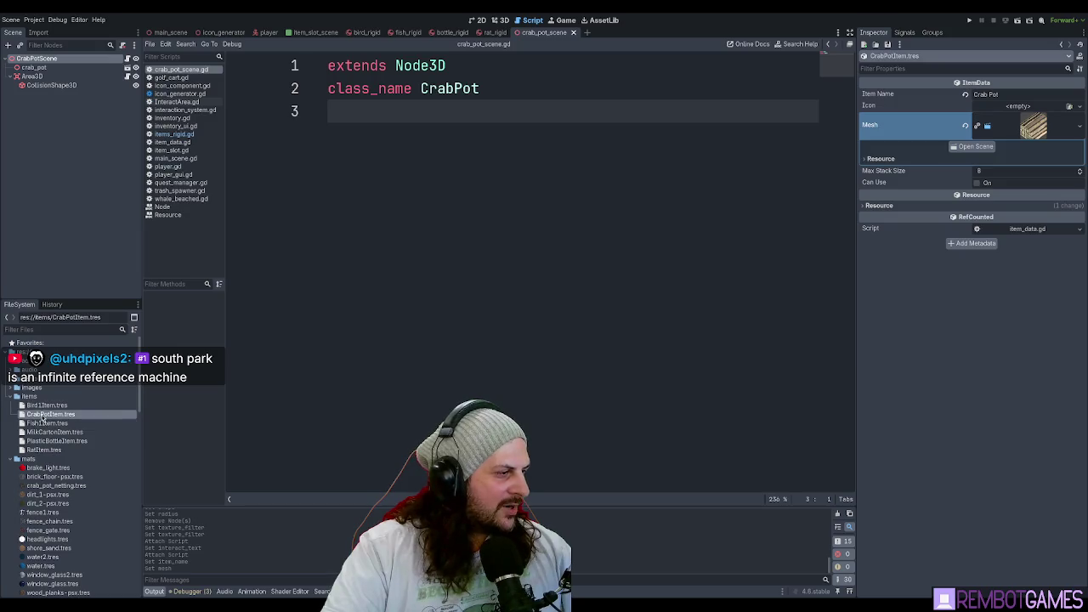
left_click(47, 405)
left_click(51, 415)
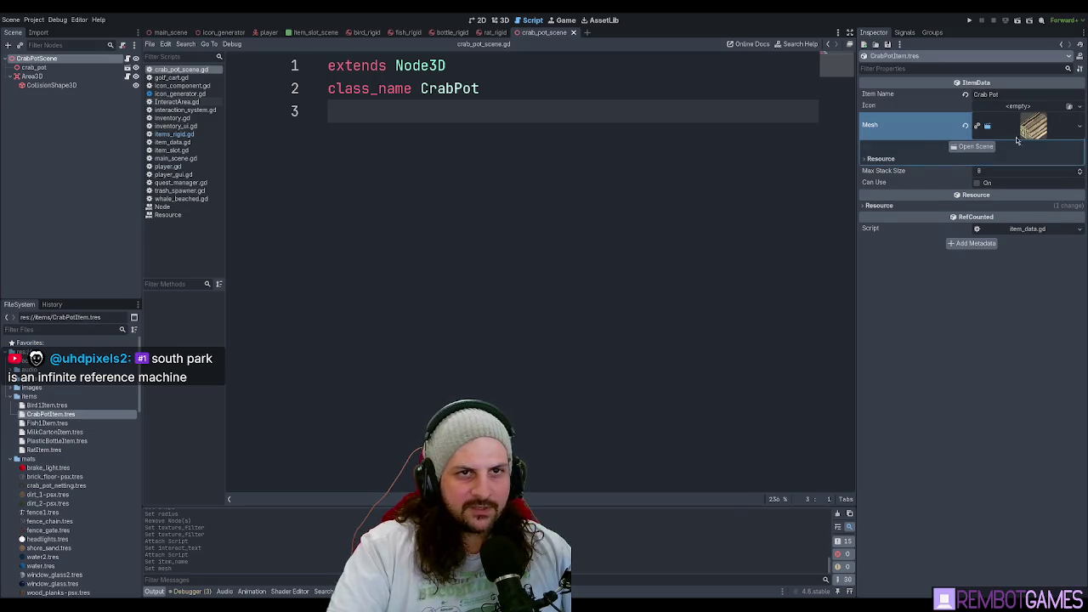
left_click(1073, 127)
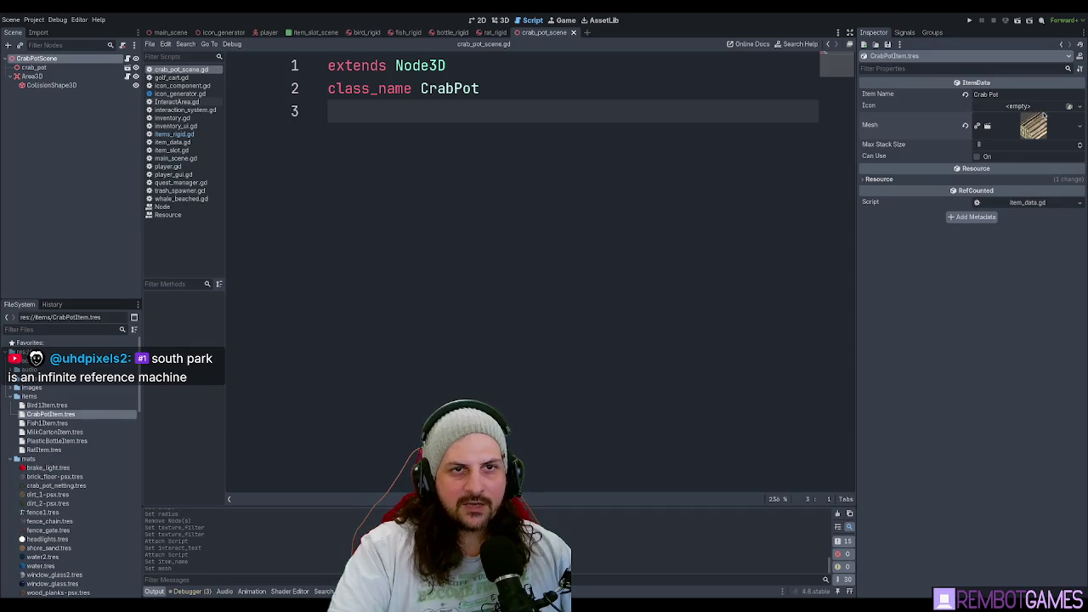
- Set max stack size to 4, tick Can Use, and save the Crab Pot item
left_click(1010, 145)
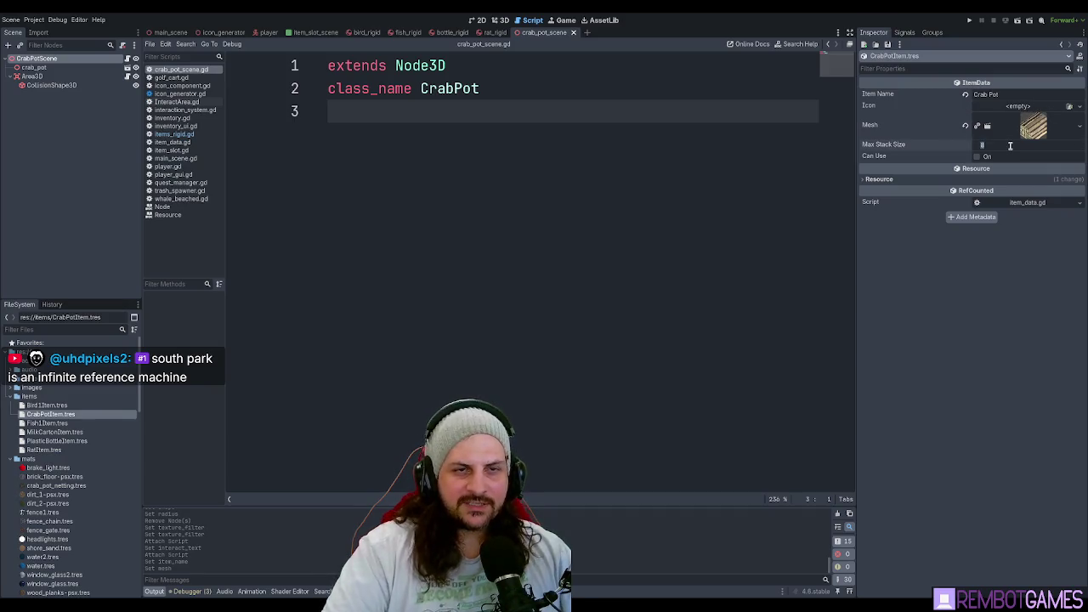
type("4")
key("Return")
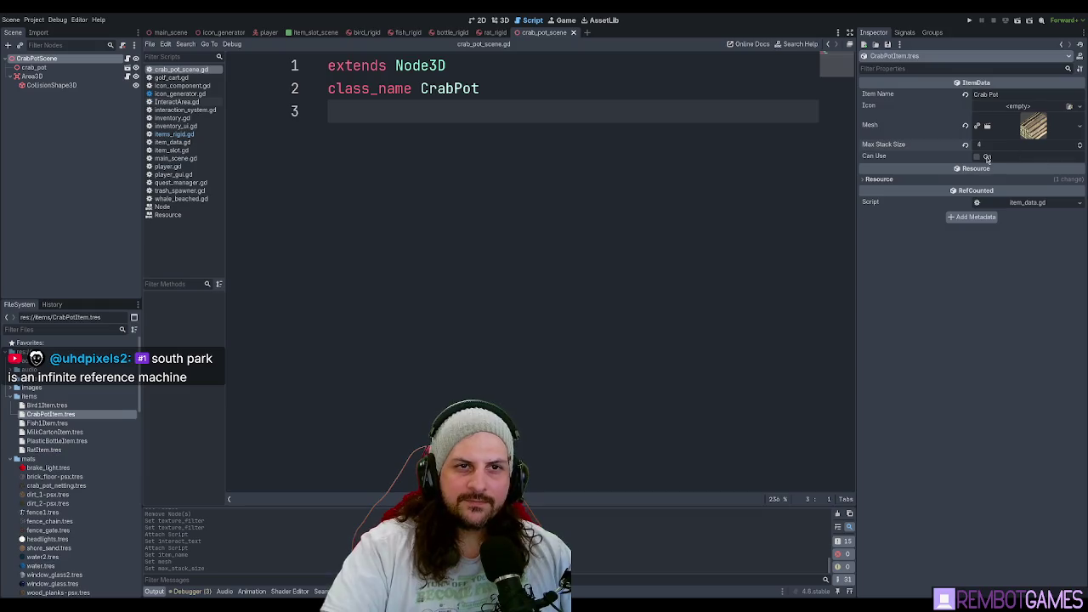
left_click(986, 157)
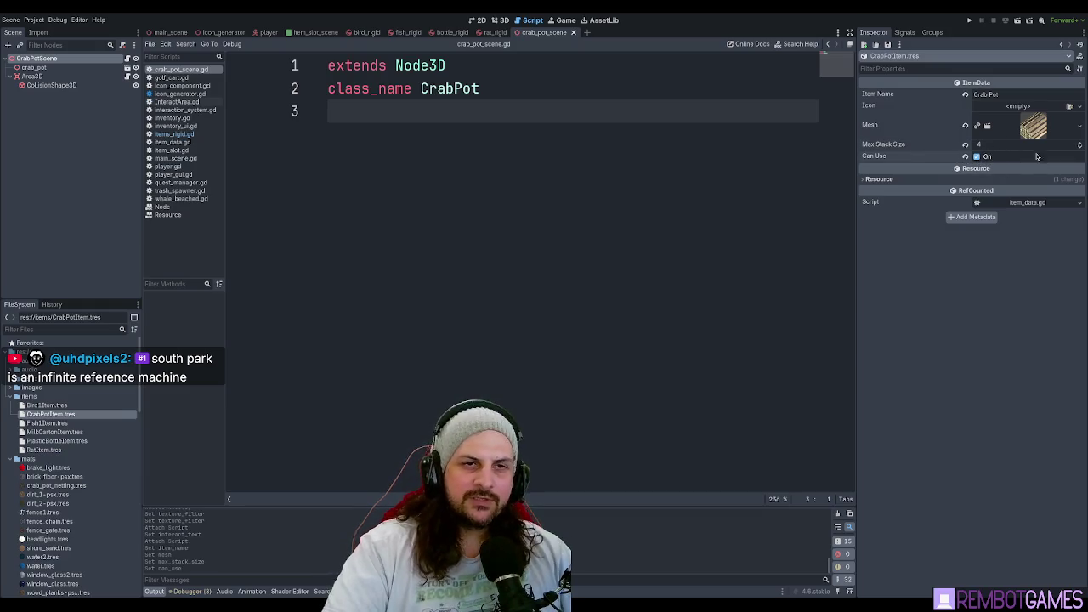
key("ctrl+s")
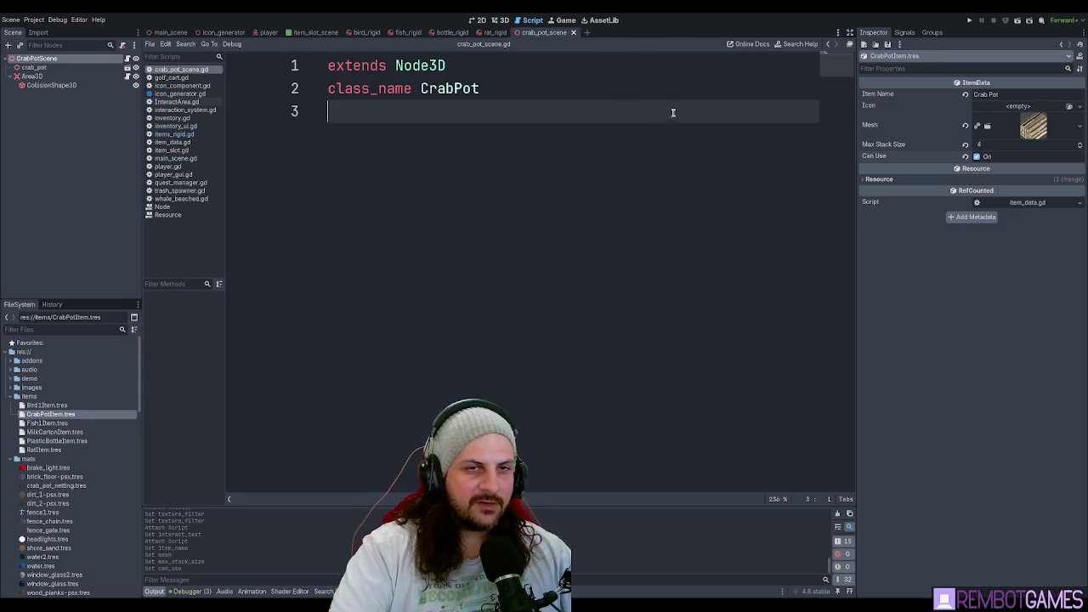
- Add a blank line at the end of the CrabPot script
key("Return")
key("BackSpace")
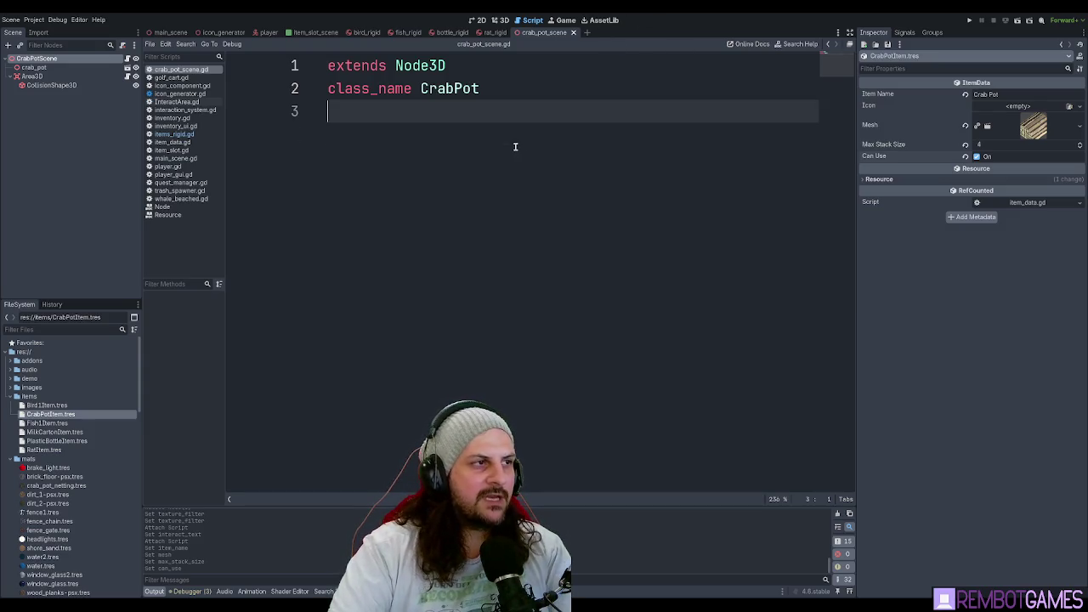
key("Return")
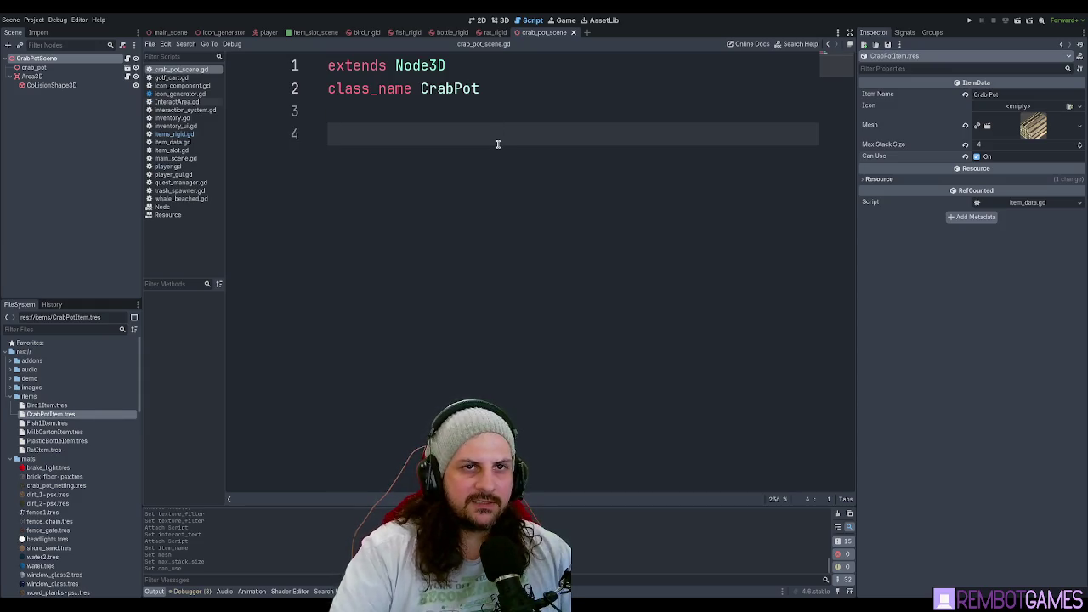
- Trim the script's extra blank line and open the tools folder in FileSystem
key("BackSpace")
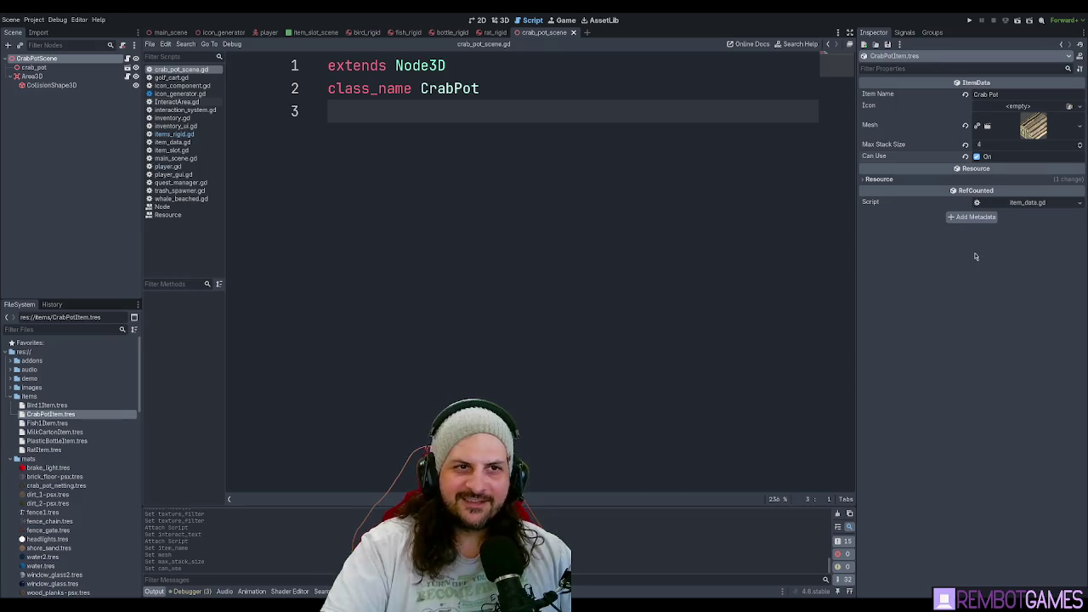
left_click(581, 116)
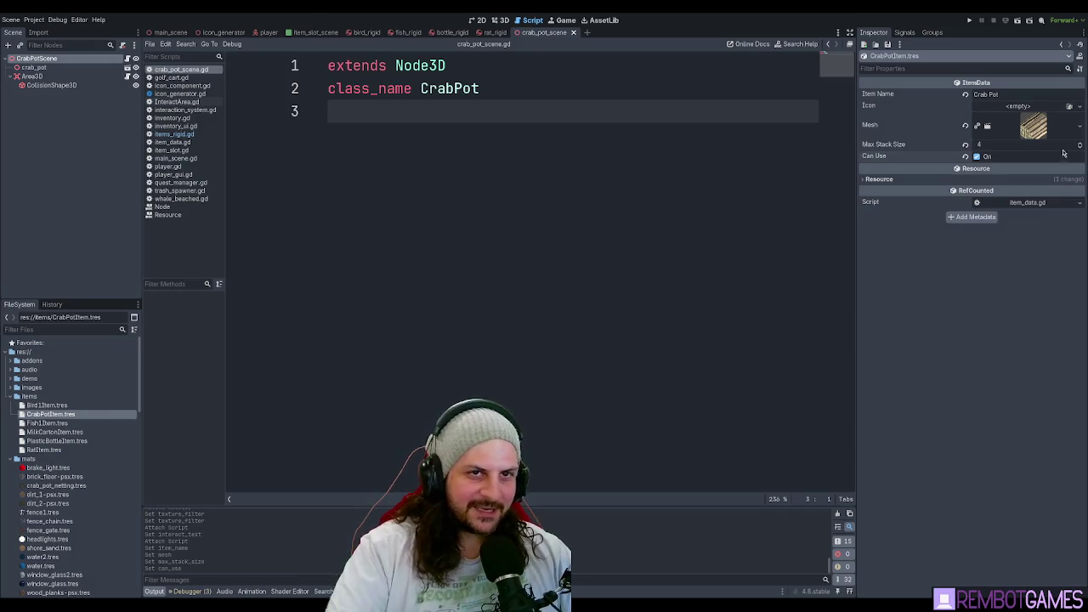
scroll(98, 459, "down", 10)
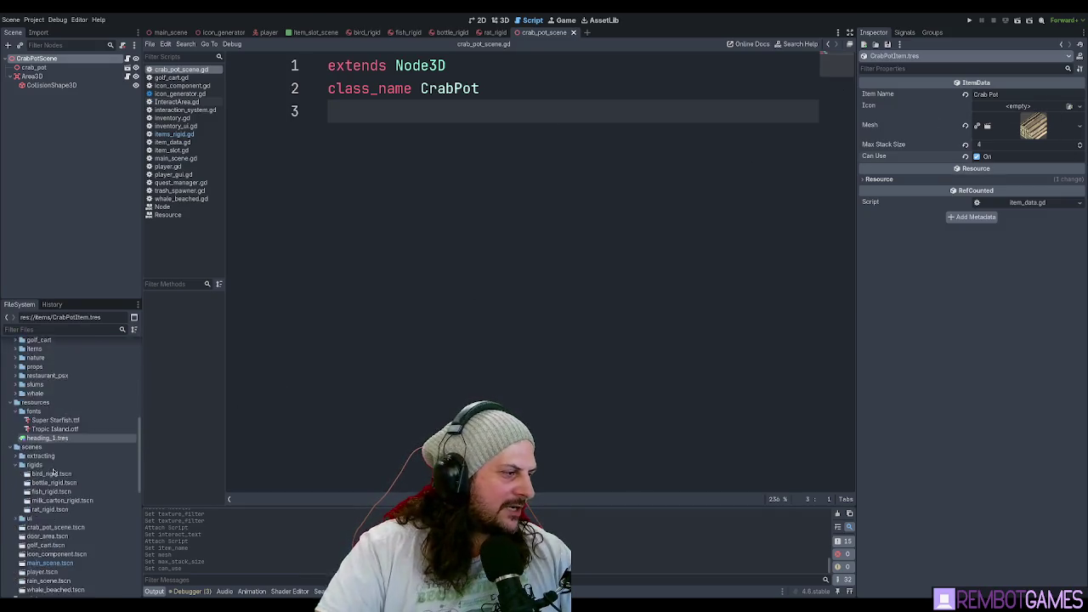
left_click(50, 501)
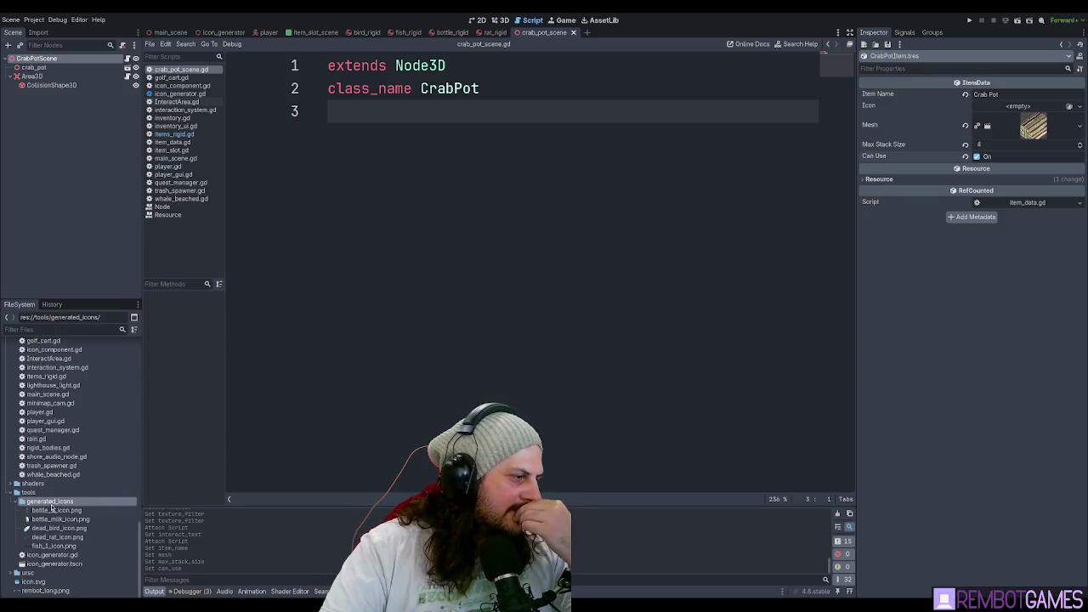
- Open icon_generator.tscn, assign crab_pot_scene to the IconGenerator, and save
left_click(31, 492)
double_click(53, 563)
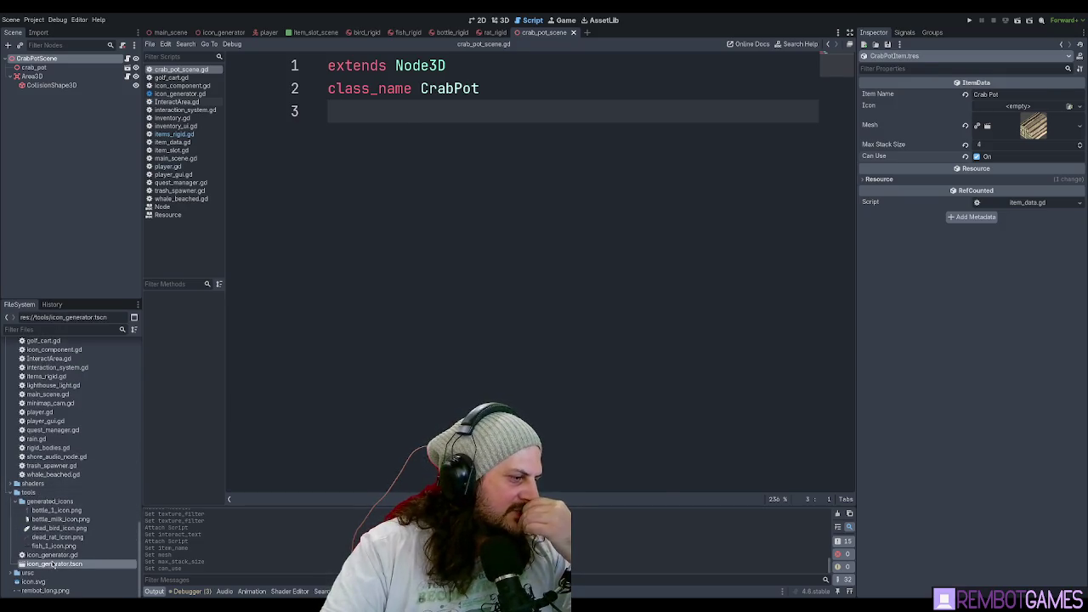
left_click(61, 62)
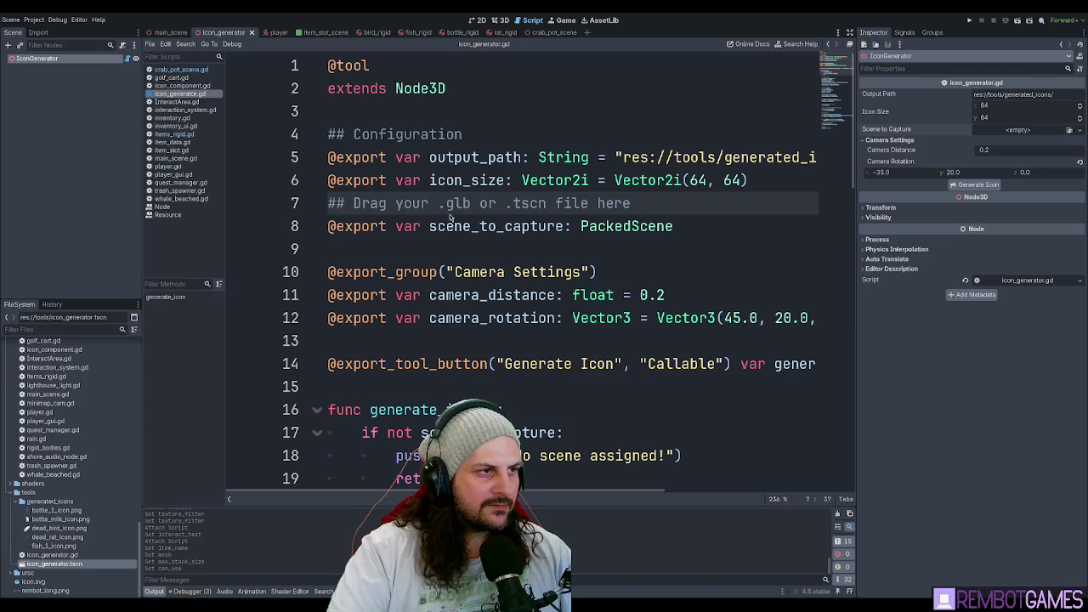
key("ctrl+s")
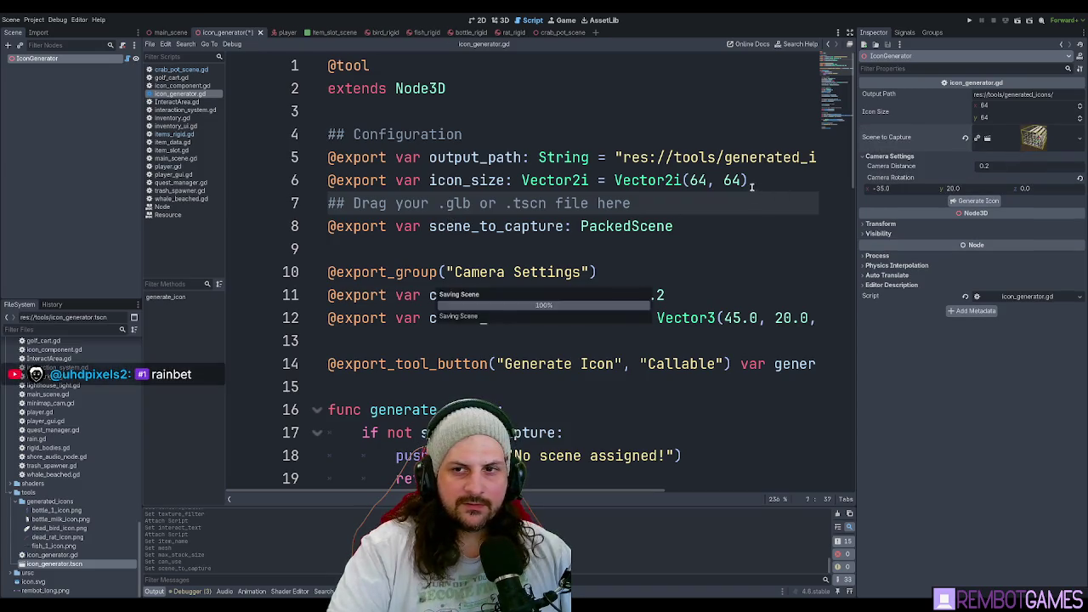
- Read the icon generator script's size and drag-your-file comment lines, then return to the crab pot script
left_click(765, 189)
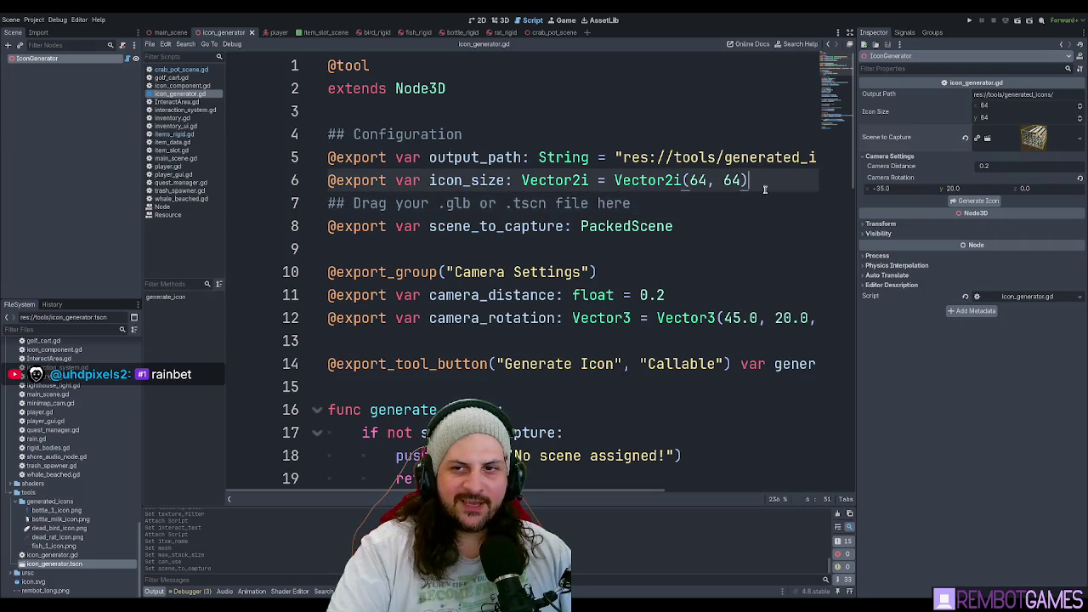
left_click(759, 206)
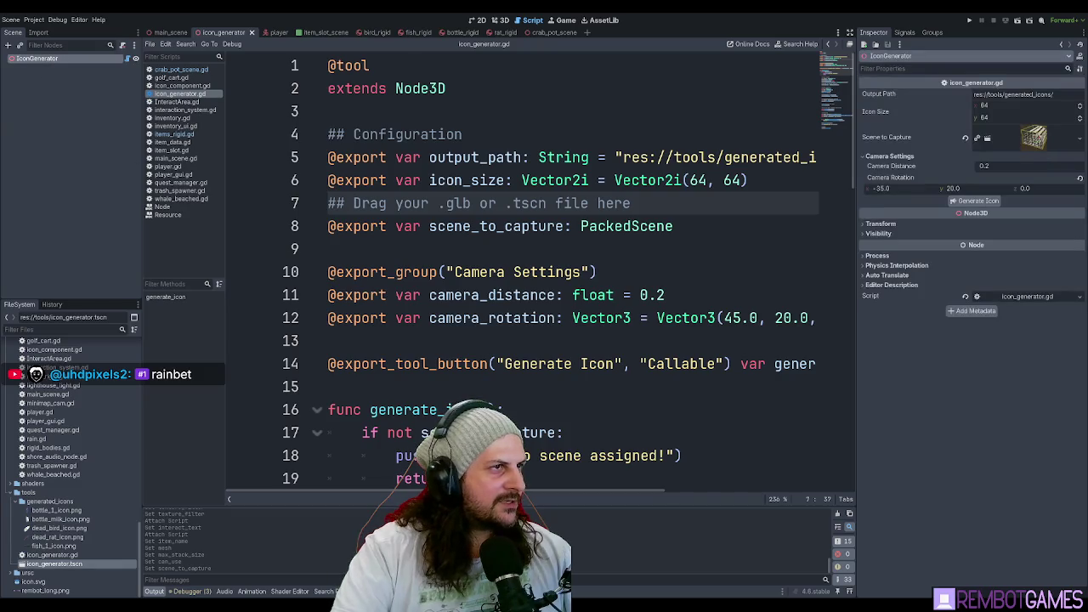
left_click(176, 72)
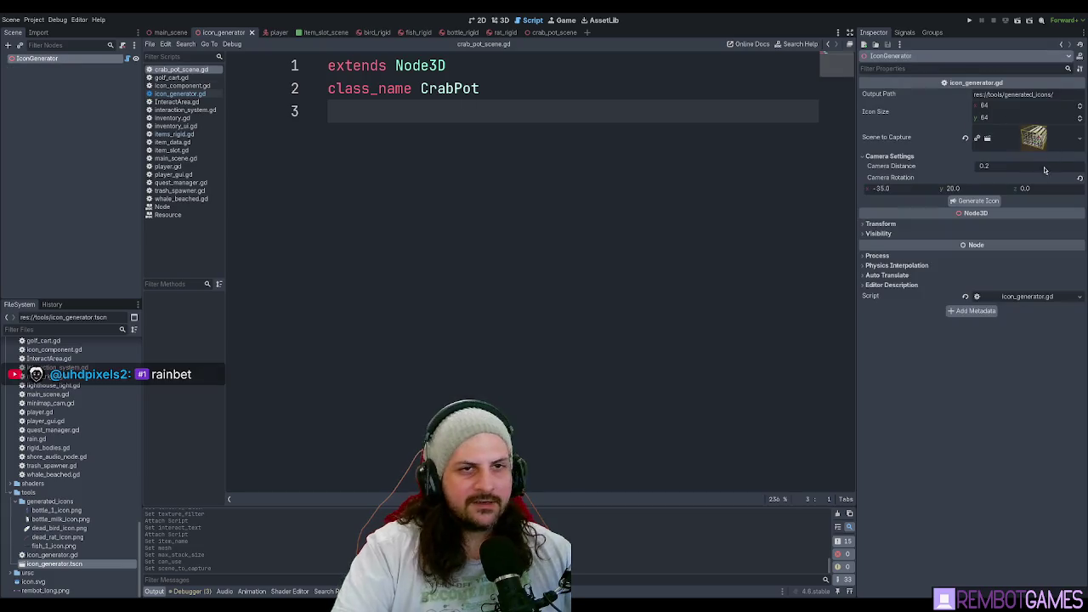
- Generate the crab pot icon and preview crab_pot_scene_icon.png
left_click(977, 200)
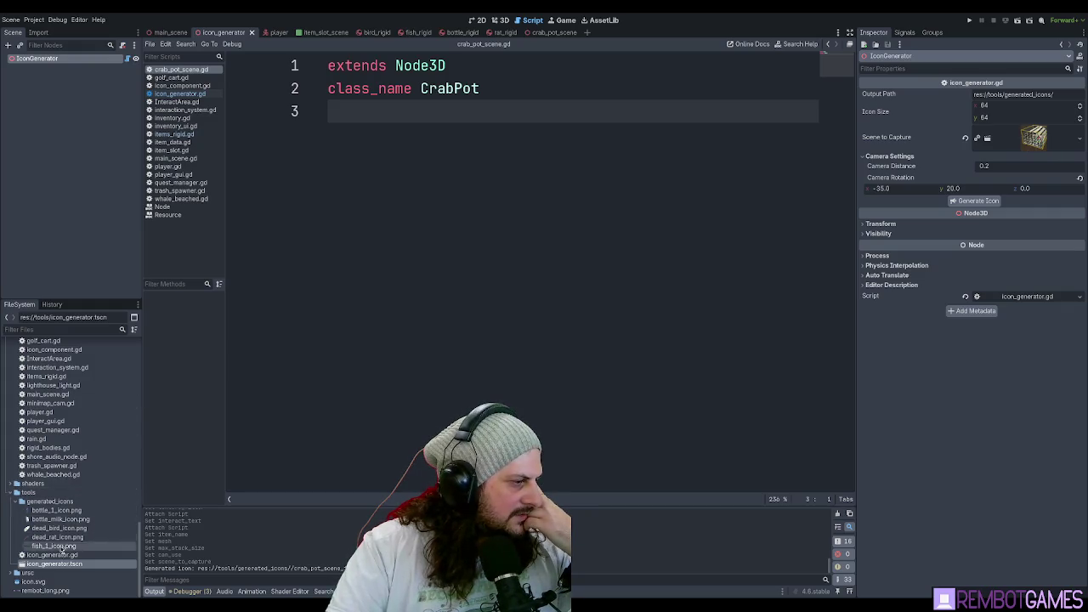
left_click(34, 492)
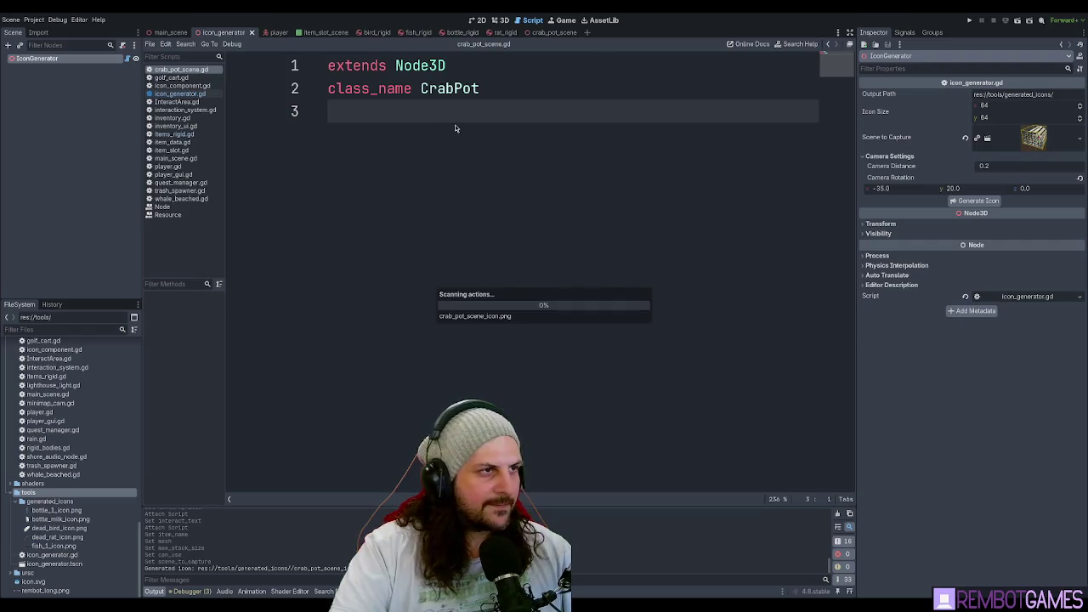
left_click(76, 529)
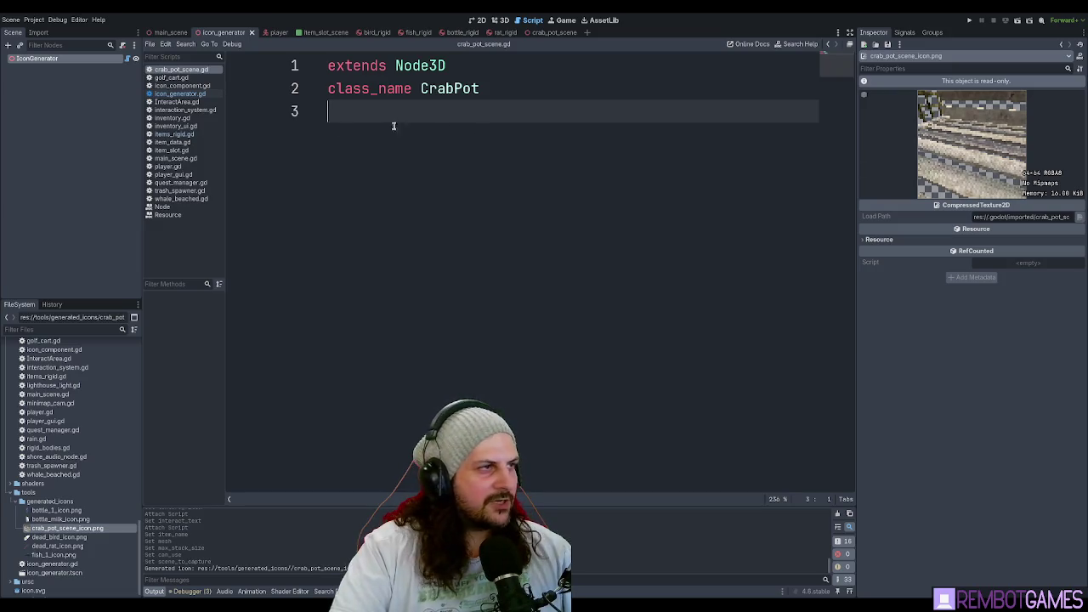
- Set the camera distance to 0.4, save, and regenerate the icon
left_click(81, 59)
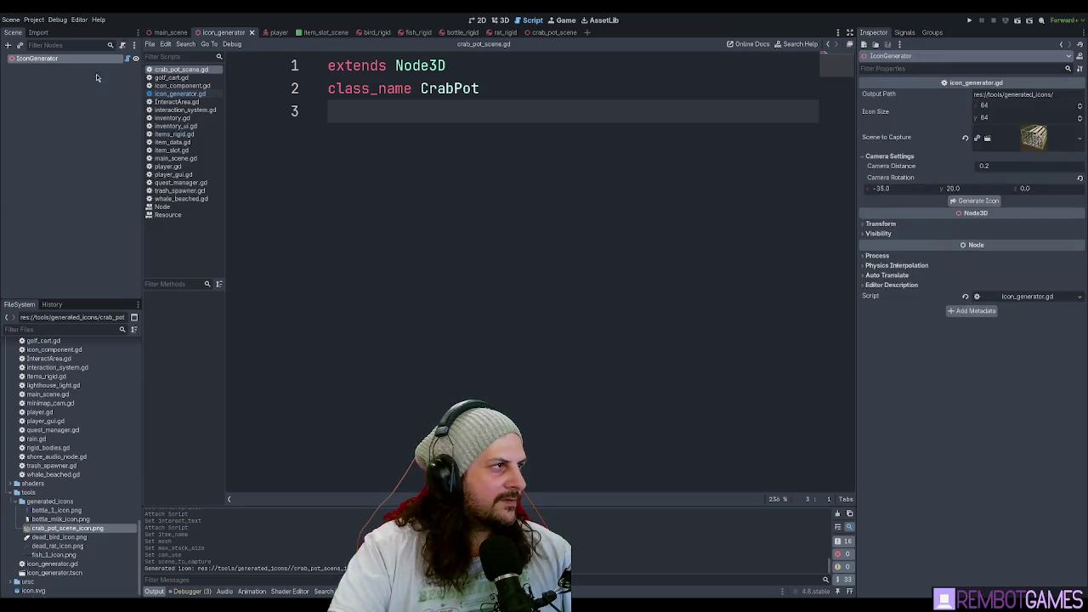
left_click(1031, 167)
left_click(1026, 168)
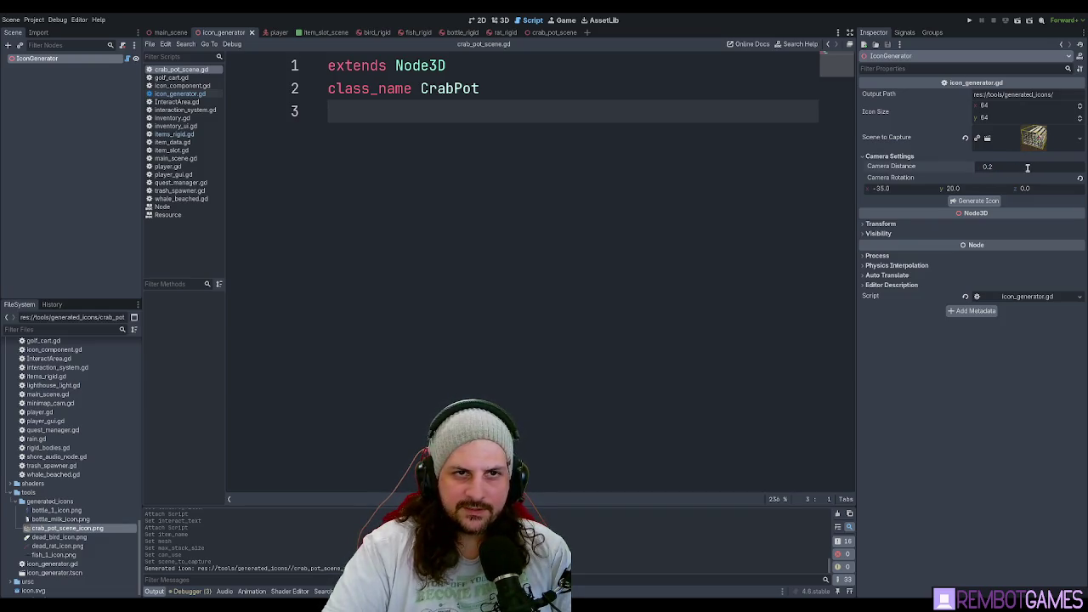
type("0.4")
key("Return")
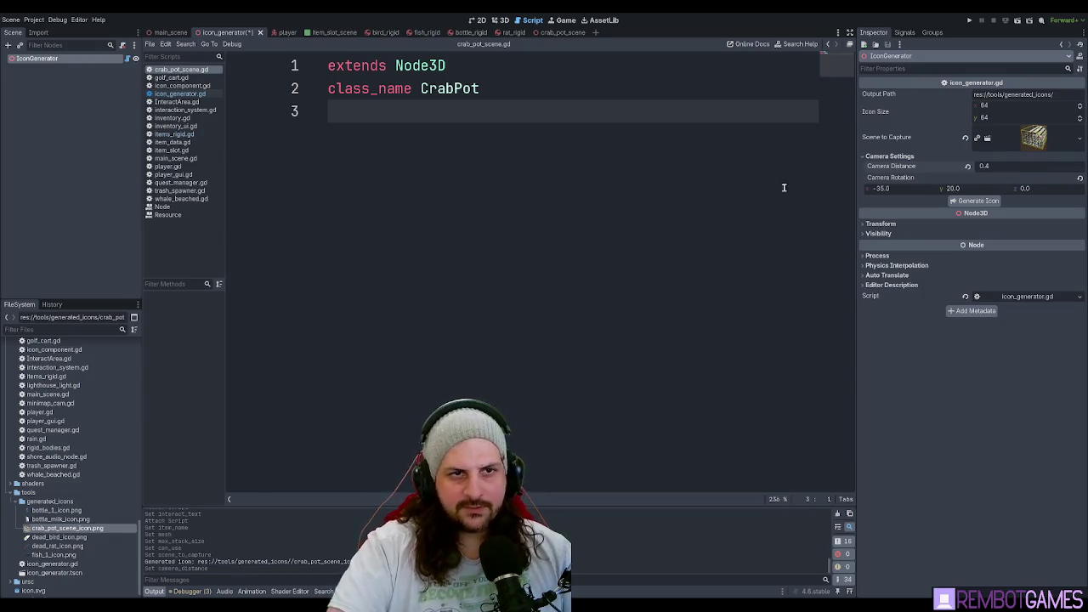
key("ctrl+s")
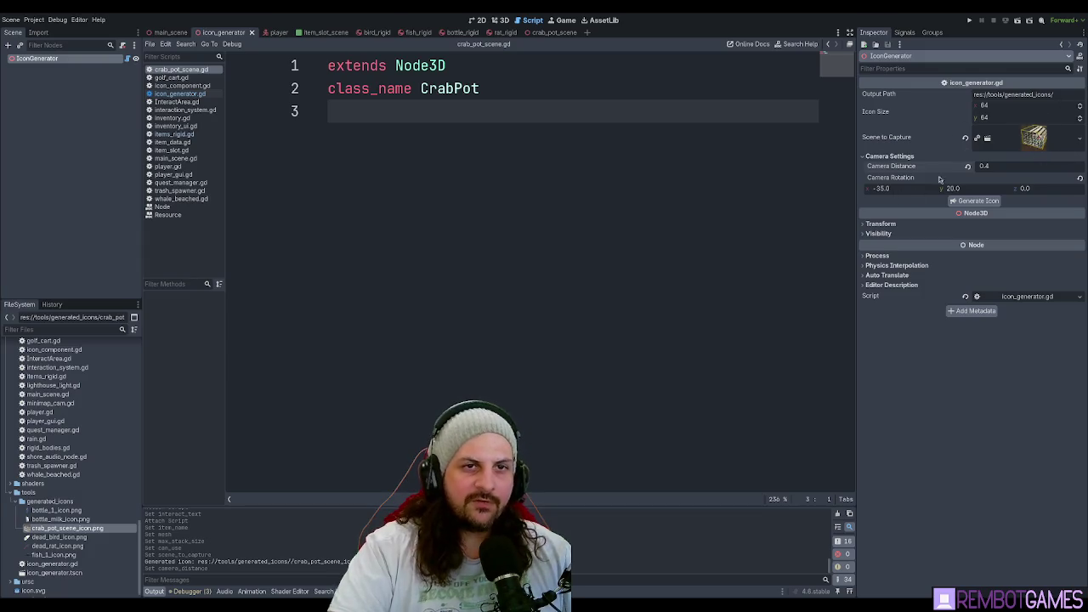
left_click(975, 204)
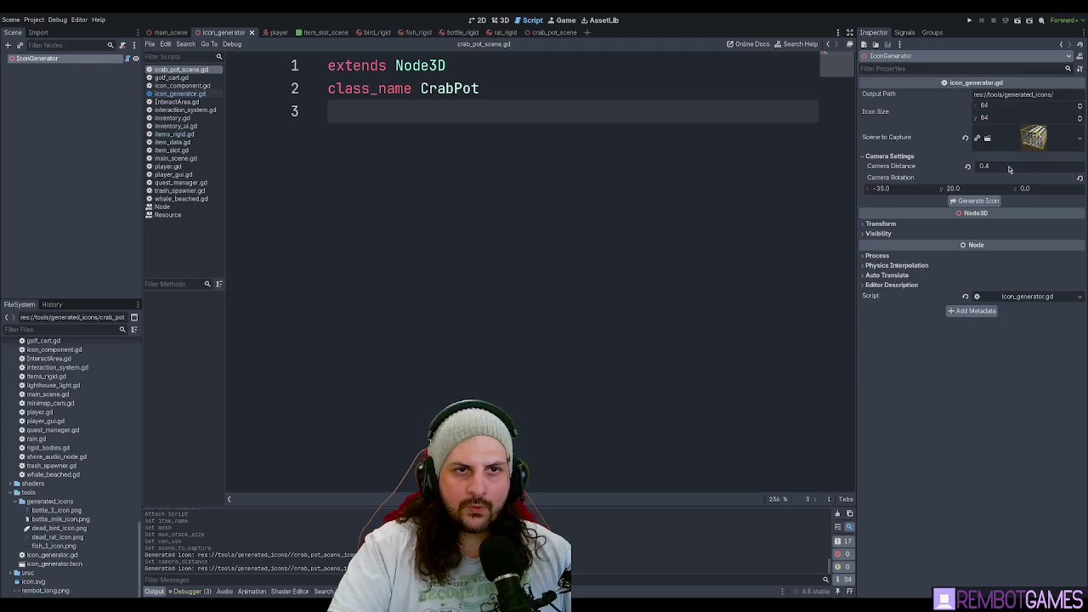
left_click(912, 187)
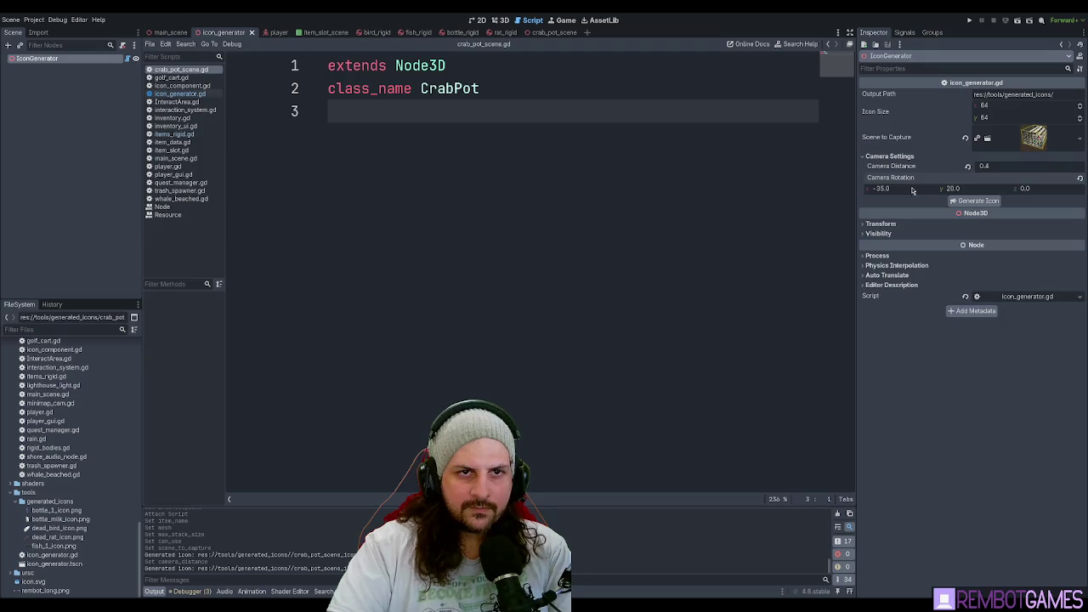
- Regenerate at camera distance 0.5, try x rotation 0, then undo back to -35 and save
left_click(989, 167)
type("0.5")
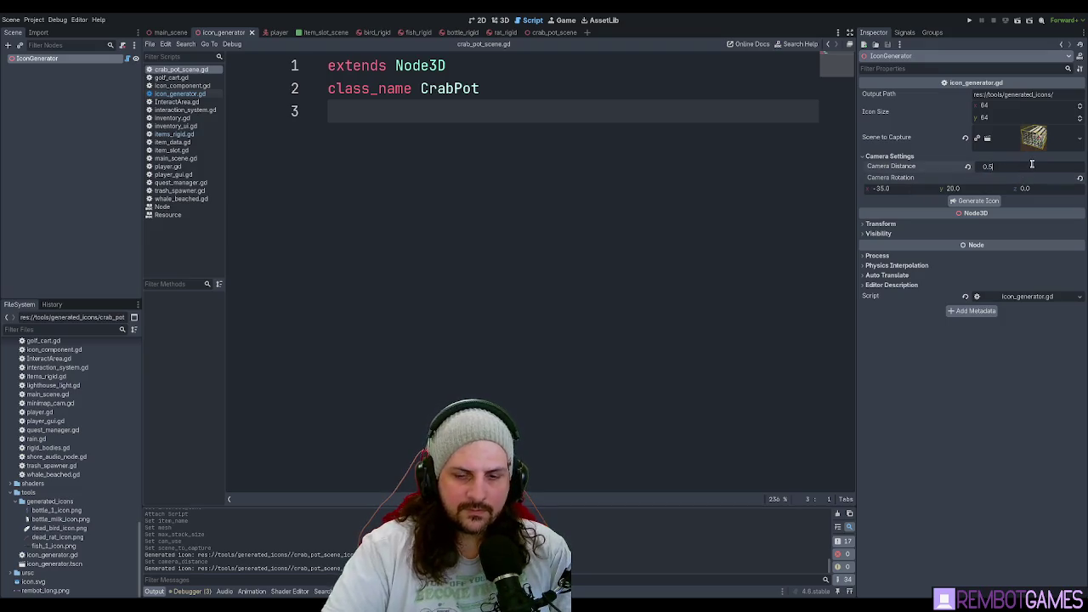
key("Return")
left_click(977, 201)
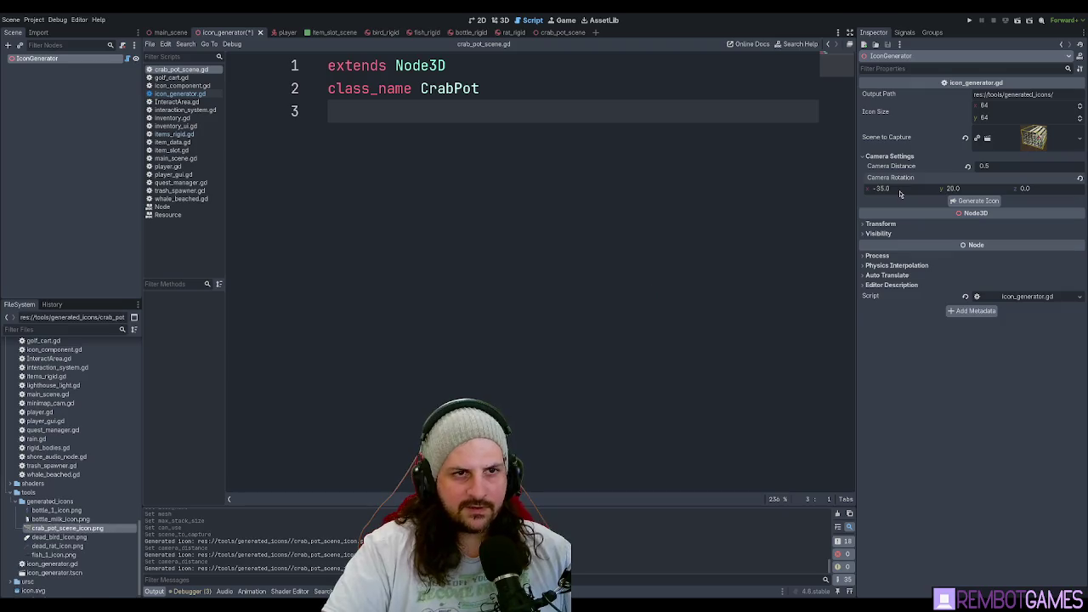
type("0")
key("Return")
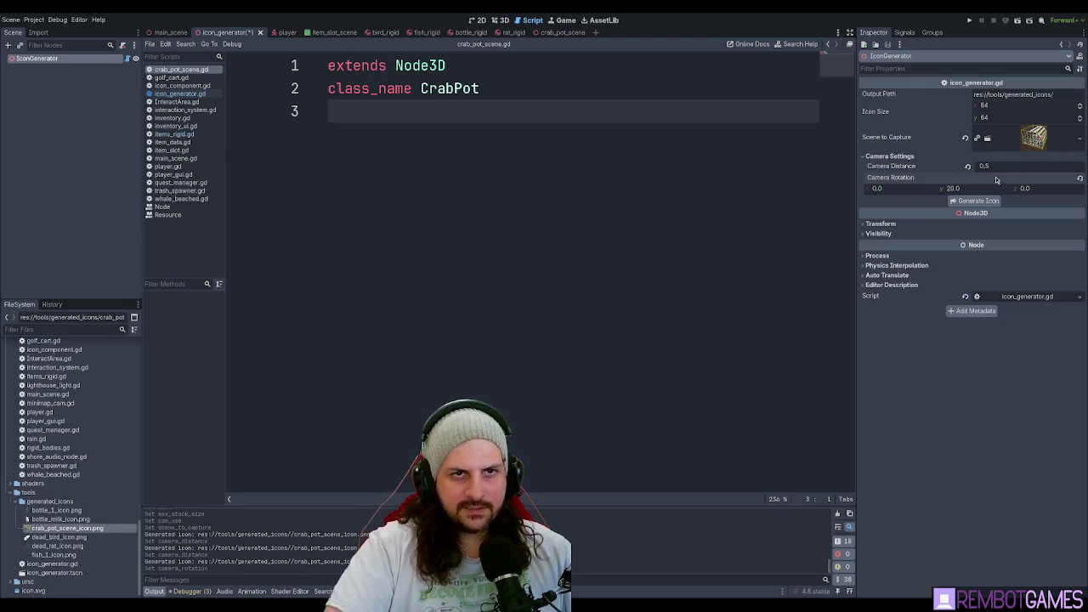
left_click(979, 201)
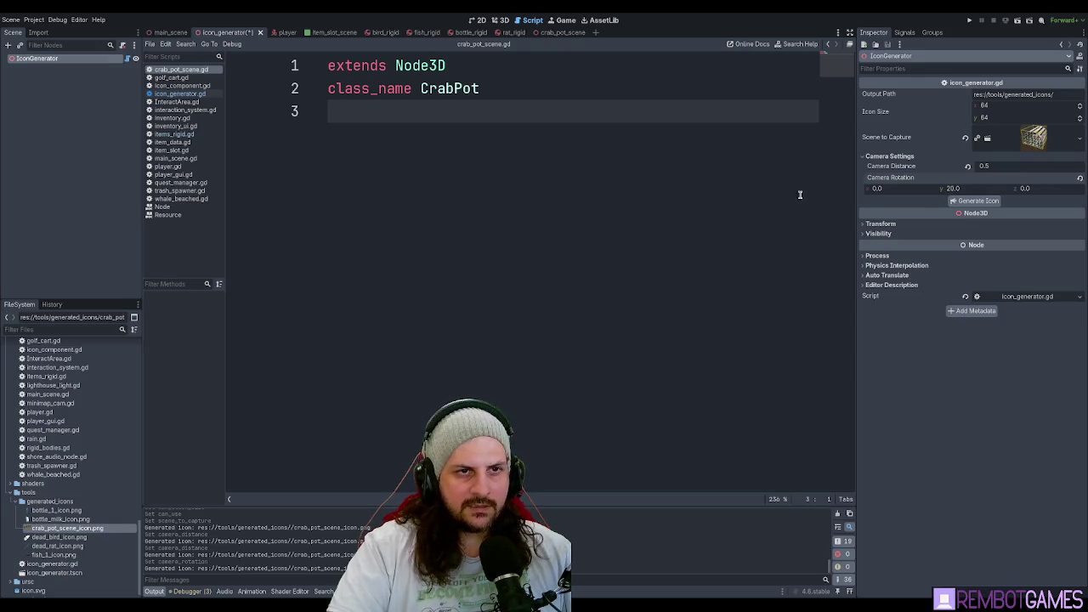
key("ctrl+z")
key("ctrl+s")
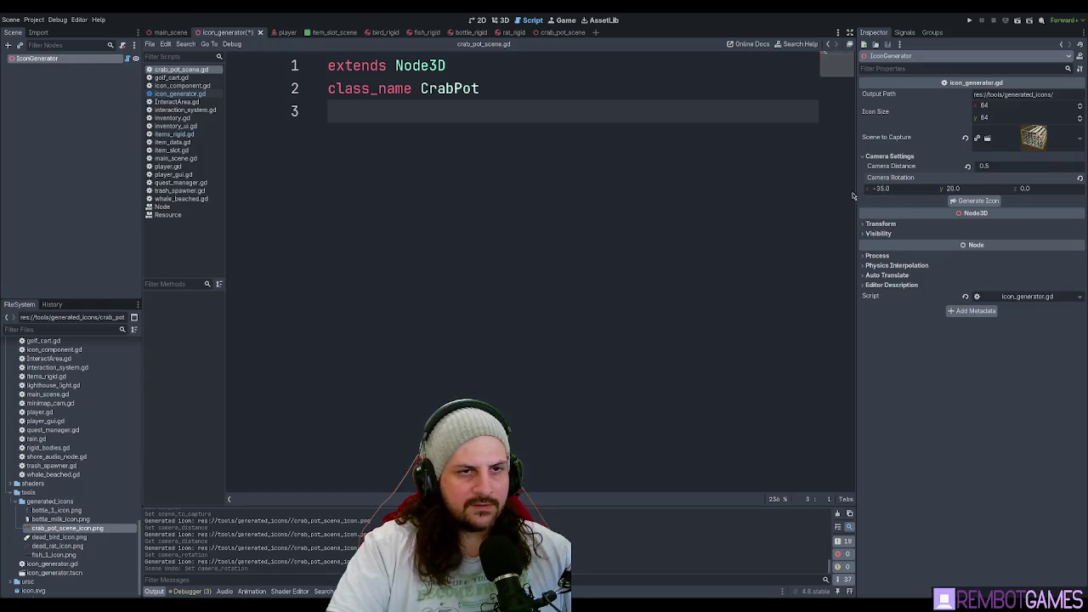
- Set the camera's Y rotation to 0, regenerate, and preview the icon
left_click(976, 189)
type("0")
key("Return")
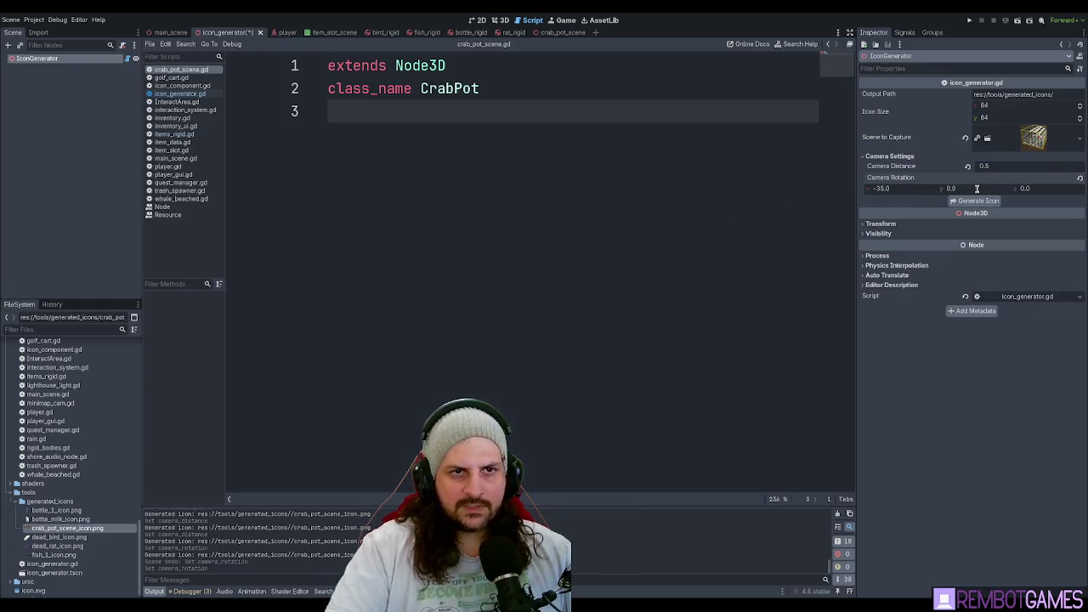
left_click(977, 201)
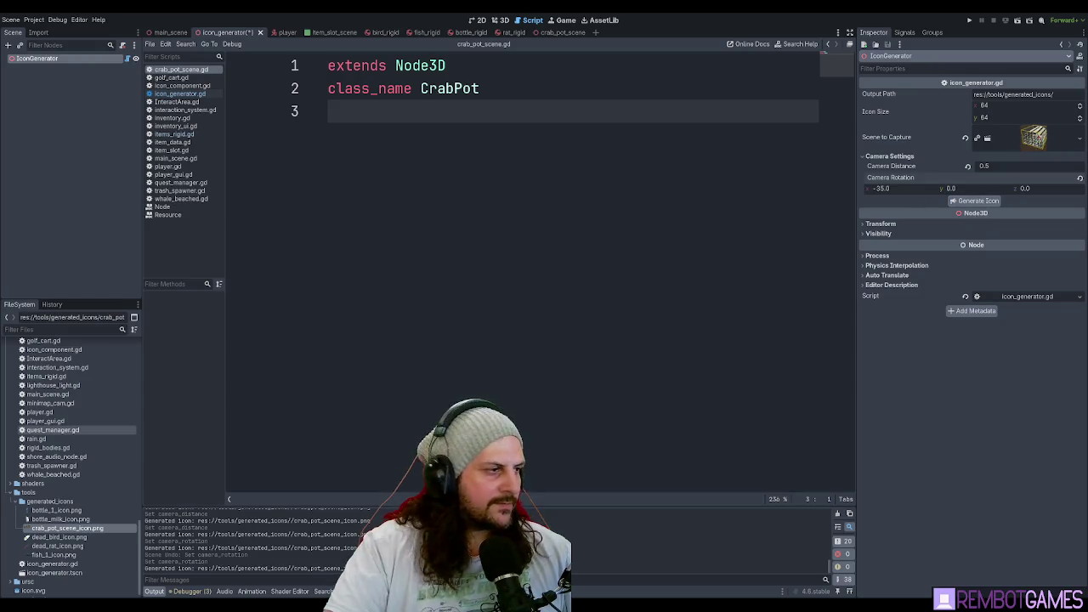
left_click(68, 528)
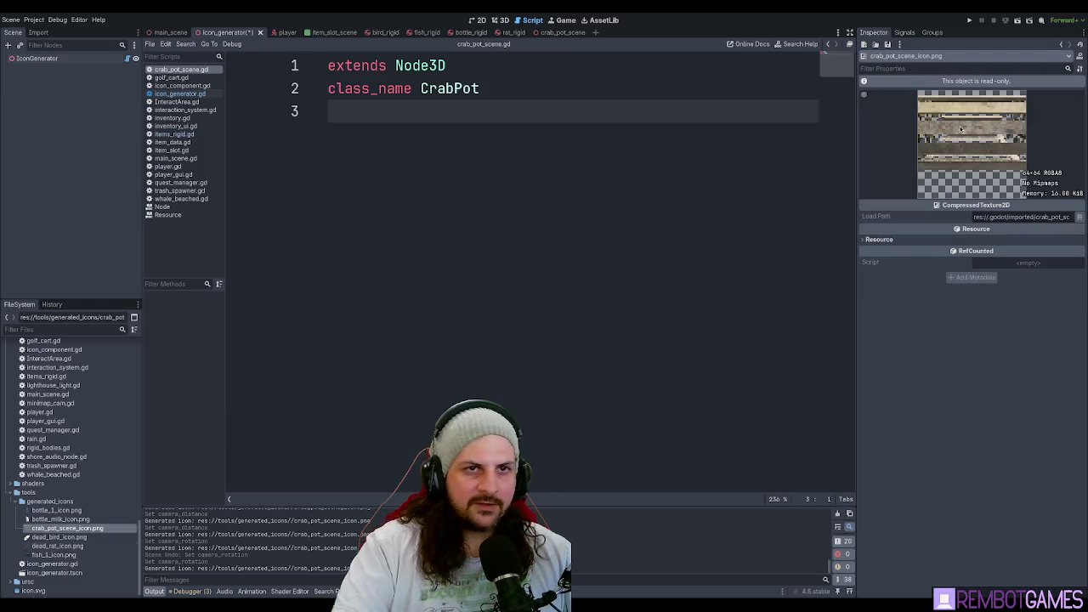
left_click(45, 59)
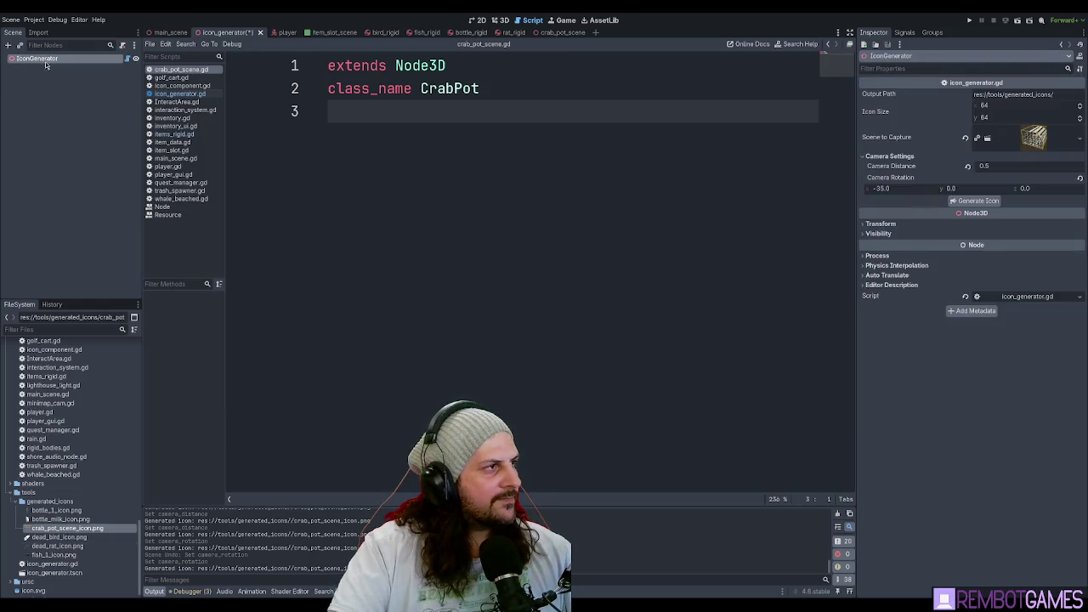
- Change the camera's Y rotation to 45 and regenerate the icon
left_click(978, 188)
type("45")
key("Return")
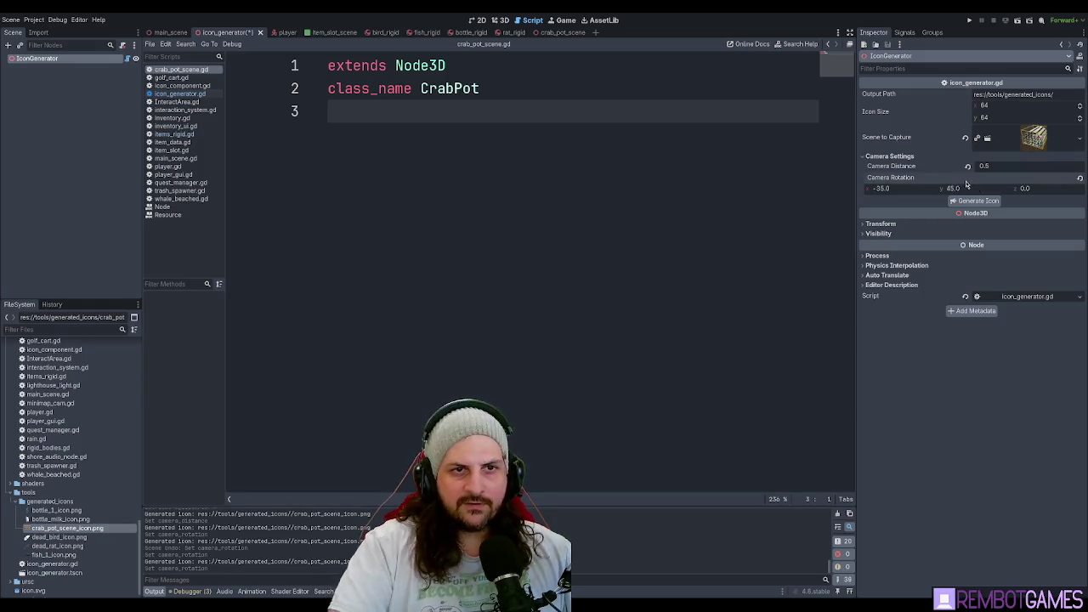
left_click(976, 201)
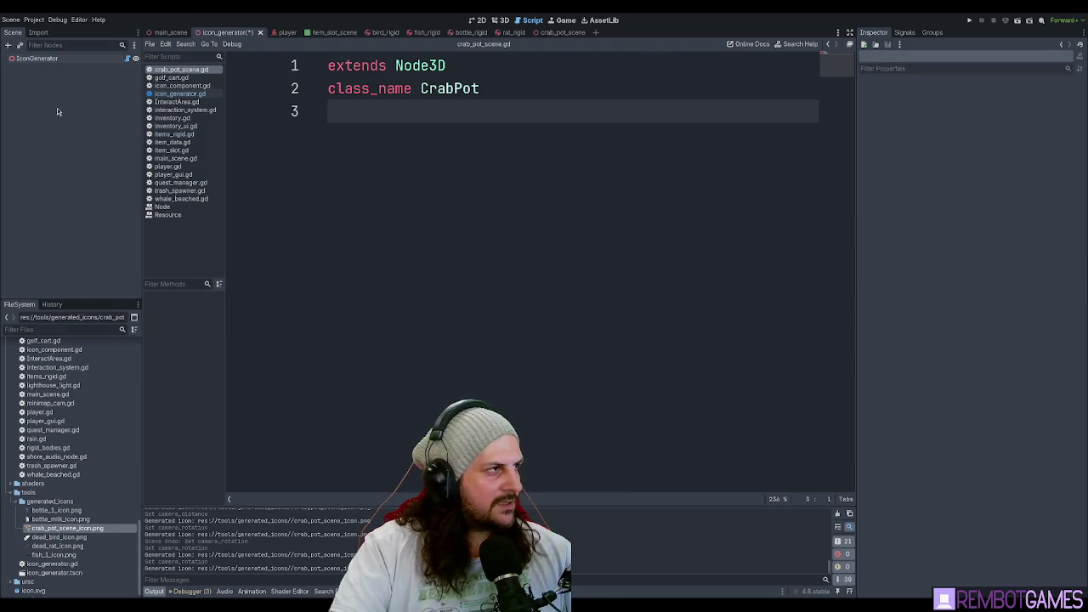
- Set the camera's Y rotation to 60, regenerate, and preview the icon
left_click(54, 59)
left_click(974, 188)
type("60")
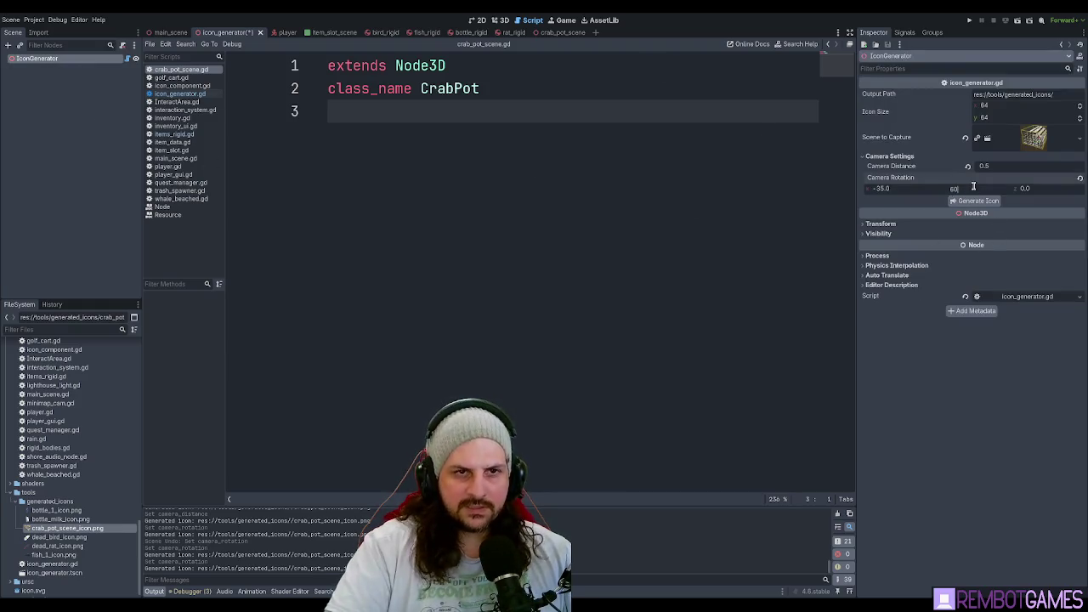
key("Return")
left_click(973, 202)
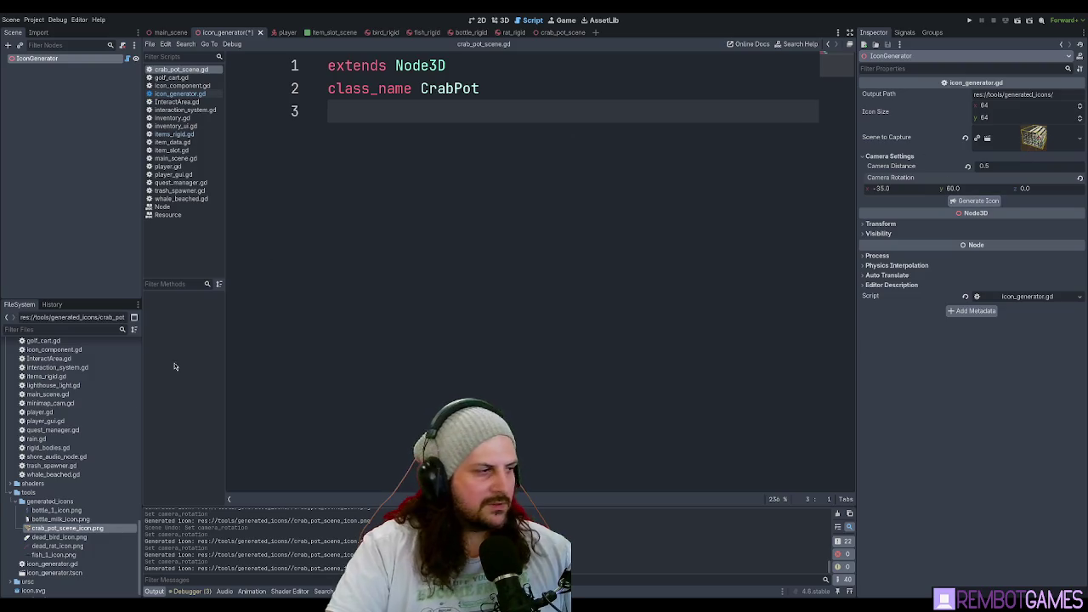
left_click(83, 528)
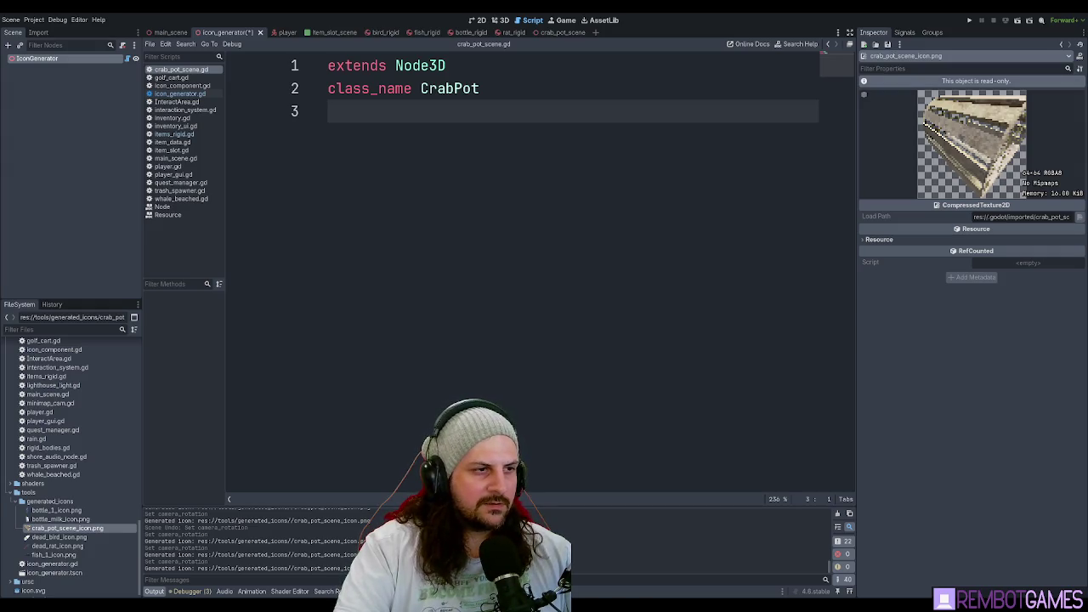
- Raise the camera distance to 0.6, regenerate, and preview the icon
left_click(37, 58)
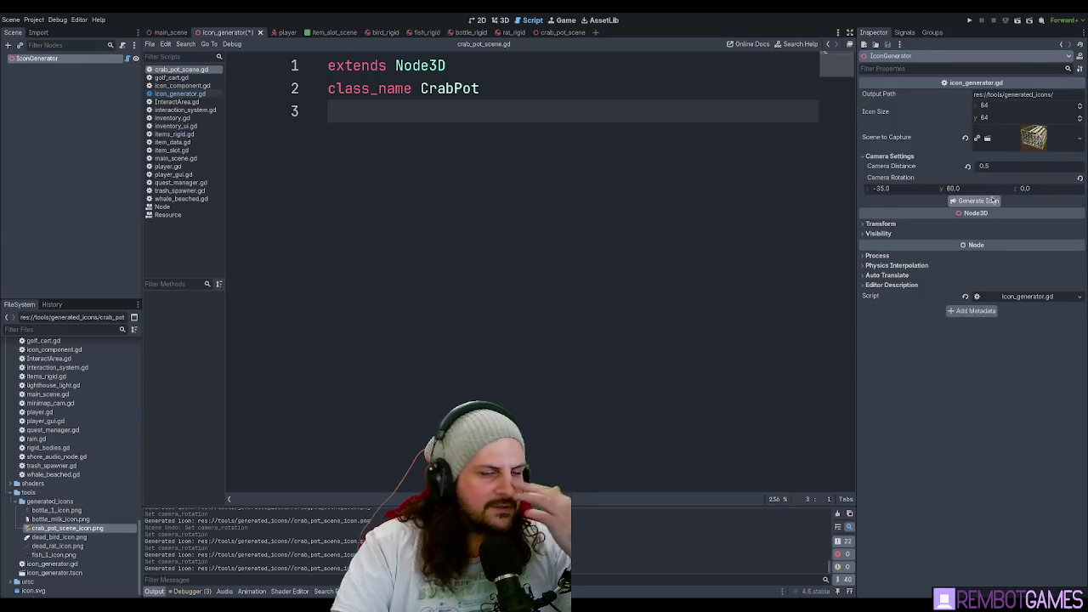
left_click(998, 167)
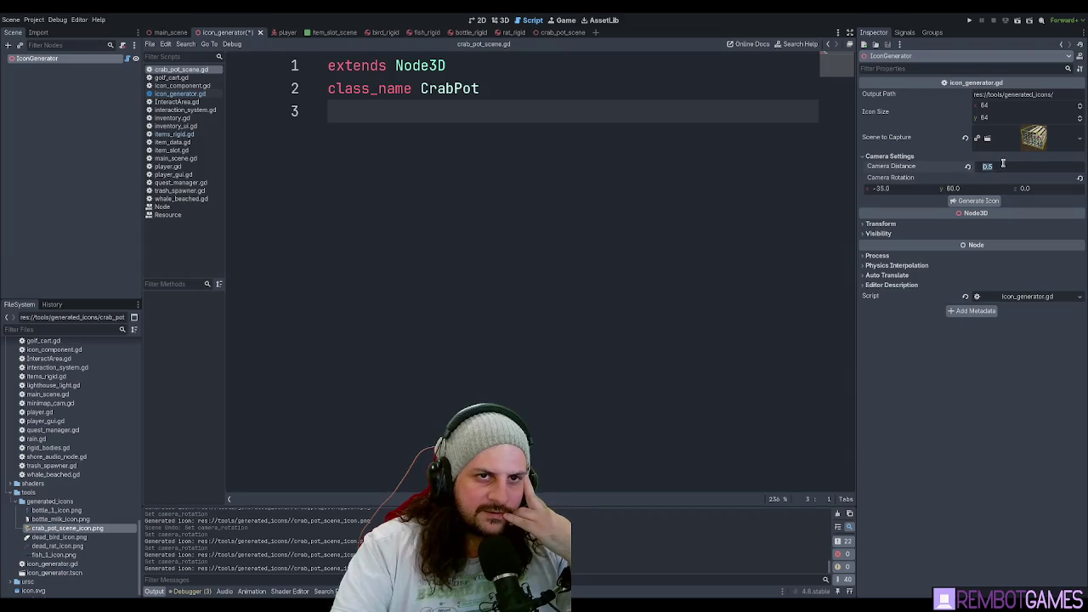
type("0.6")
key("Return")
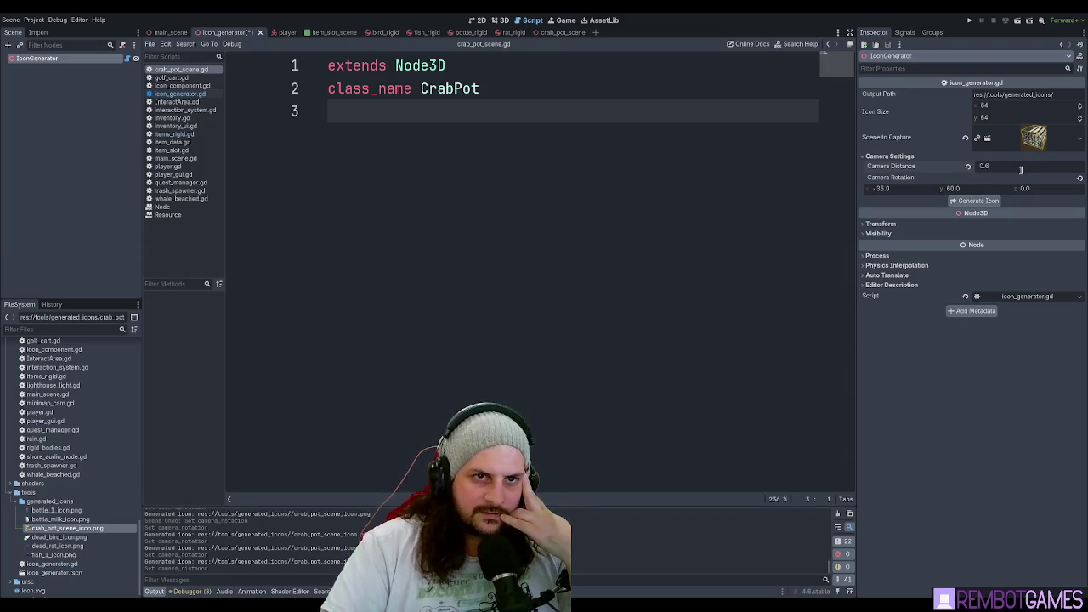
left_click(977, 201)
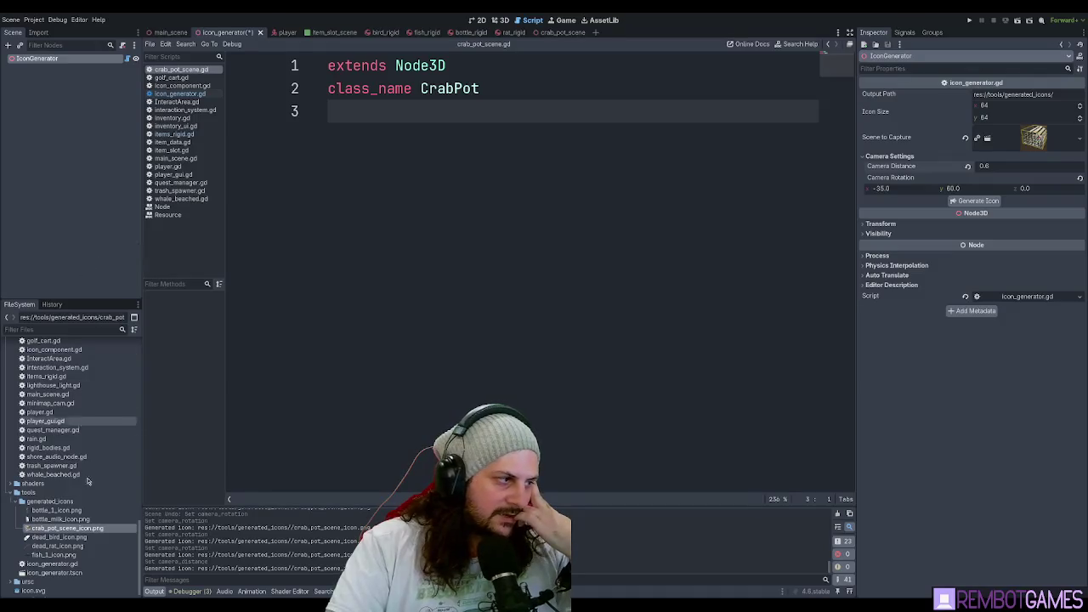
left_click(75, 529)
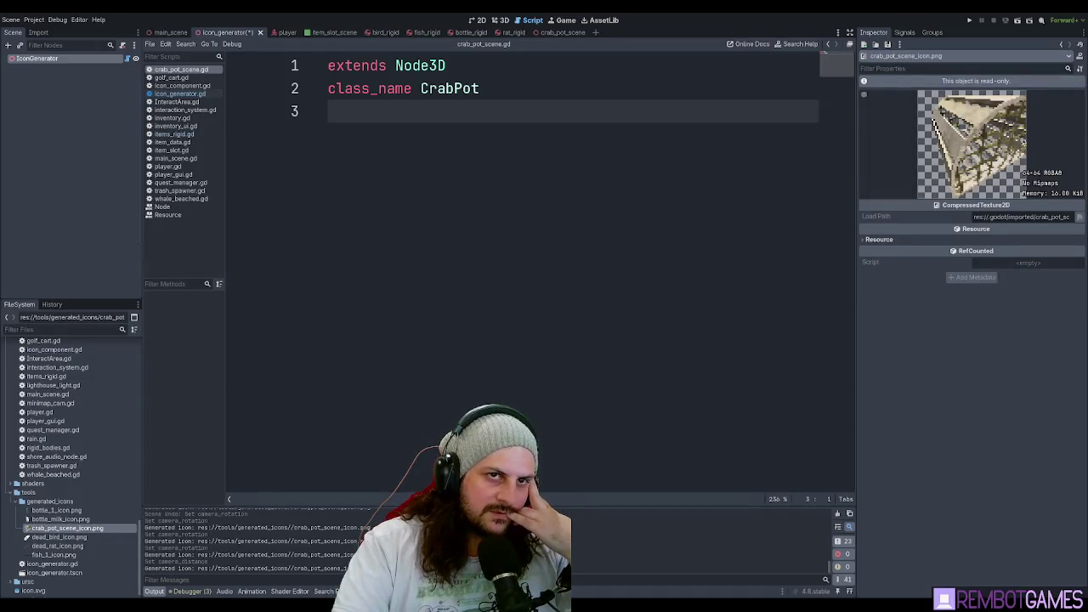
- Set the Y rotation to 90, regenerate the icon twice, and preview the result
left_click(37, 58)
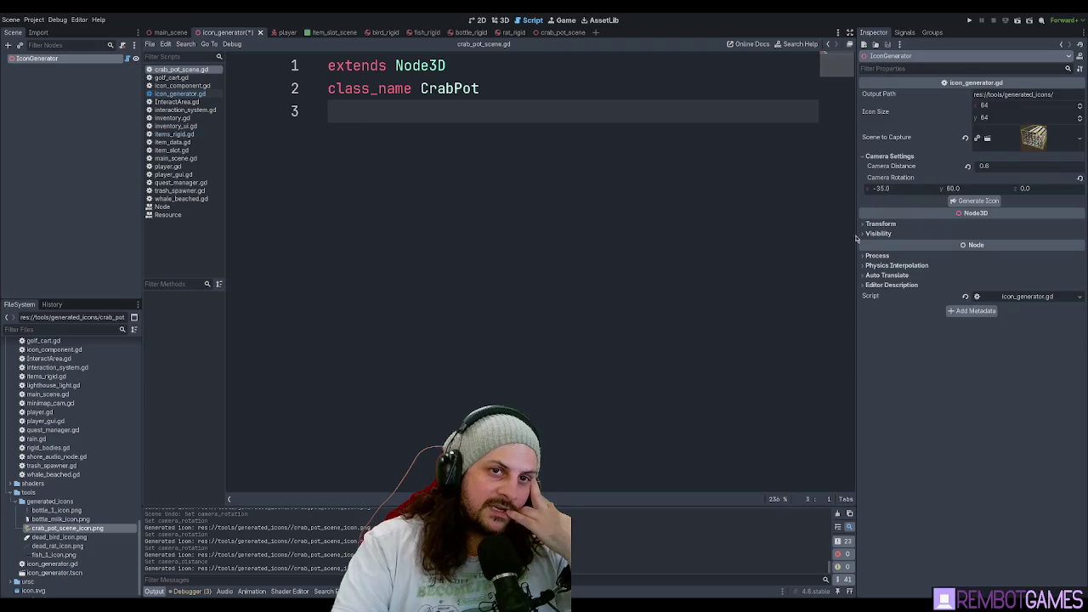
left_click(980, 190)
type("90")
key("Return")
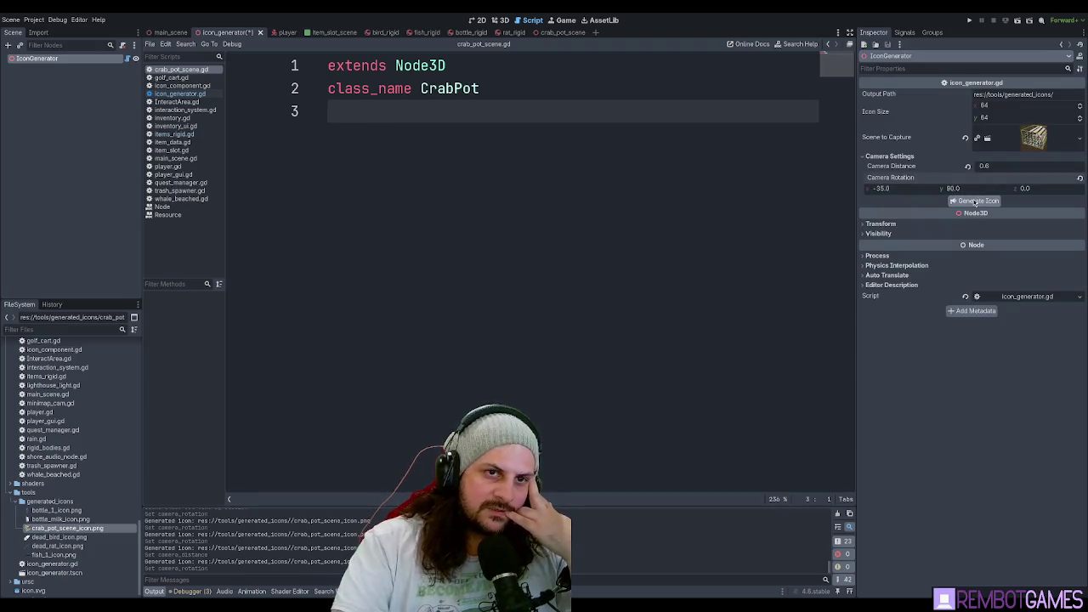
left_click(977, 201)
left_click(67, 528)
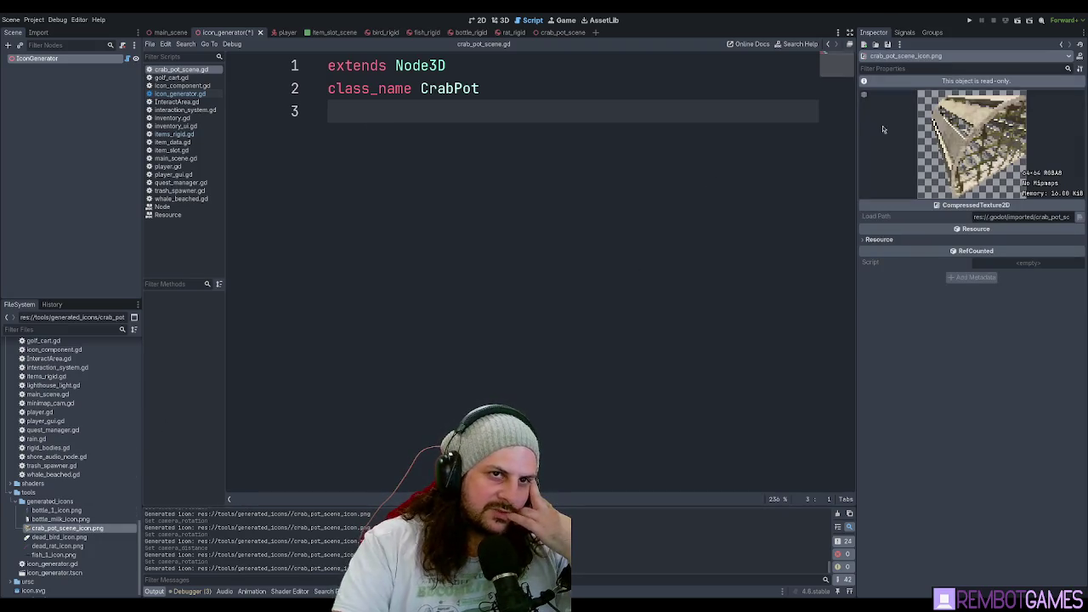
left_click(37, 58)
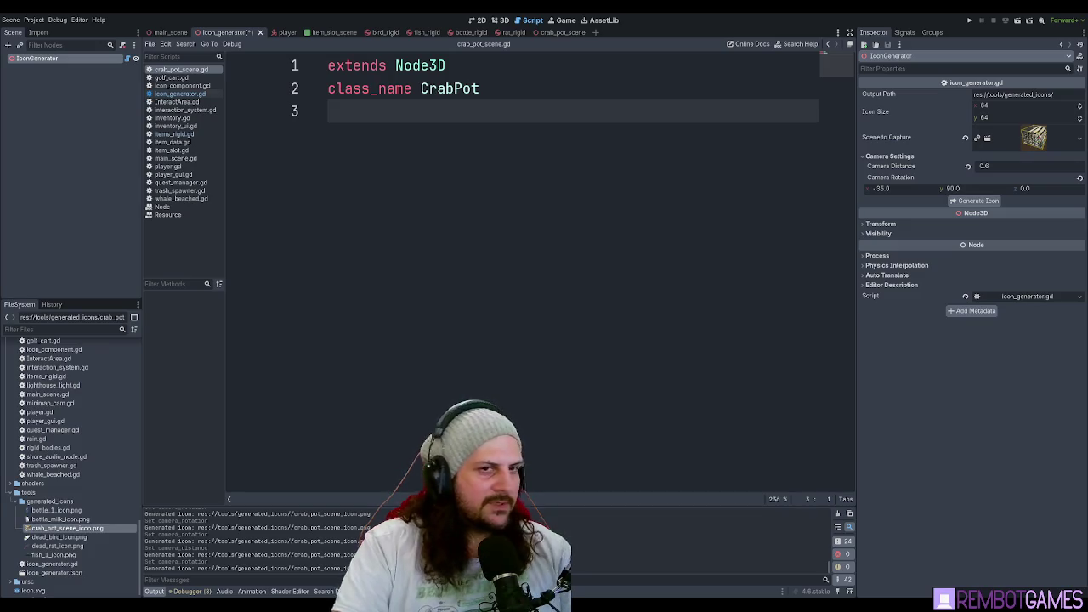
left_click(974, 201)
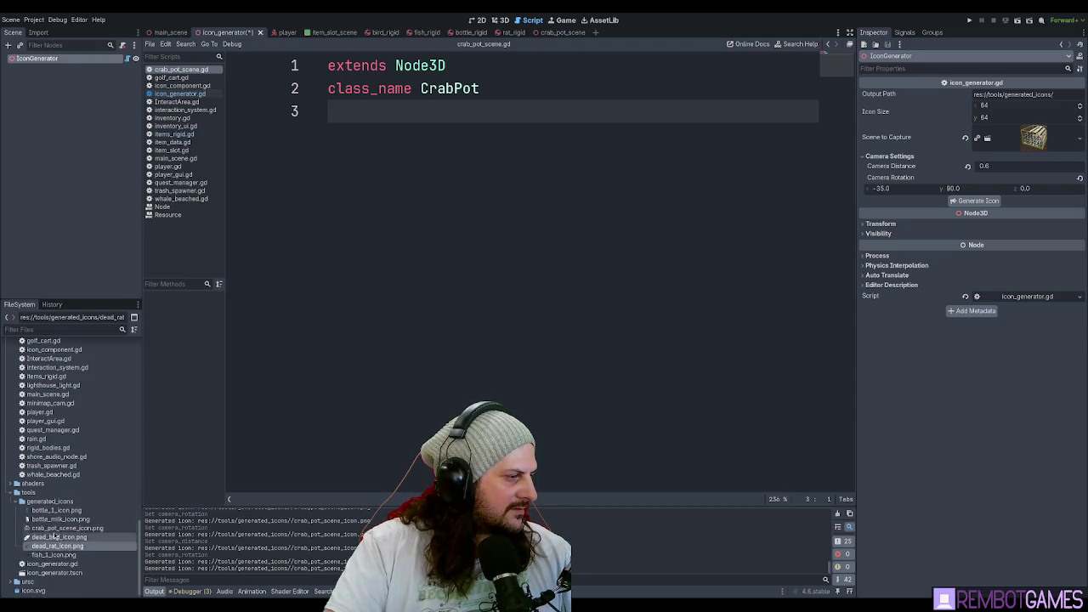
left_click(55, 532)
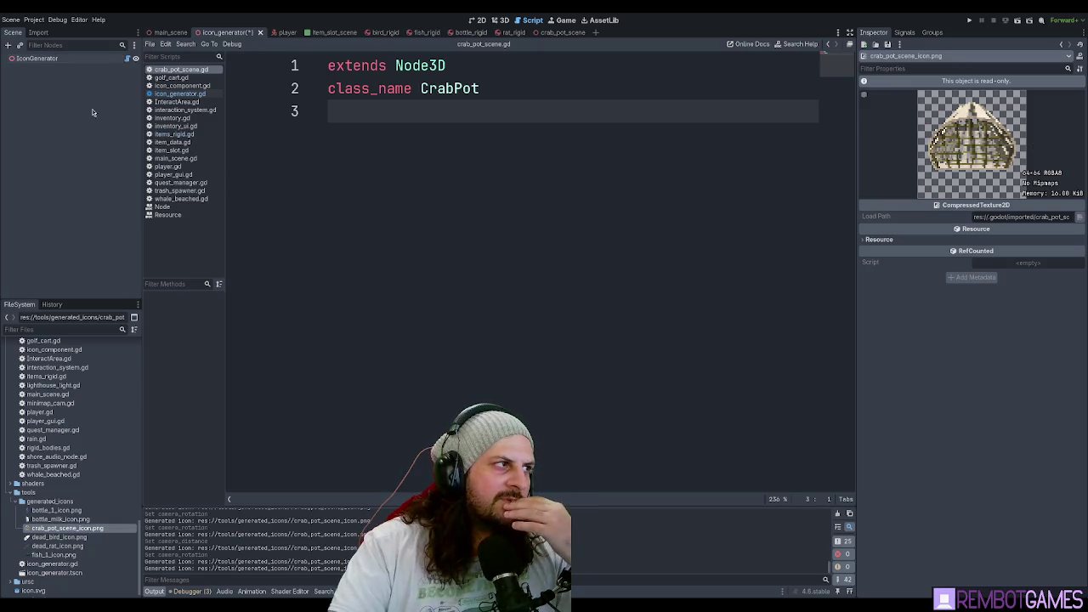
- Change Camera Rotation y from 90 to 80 and regenerate crab_pot_scene_icon.png at distance 0.6
left_click(61, 520)
left_click(51, 59)
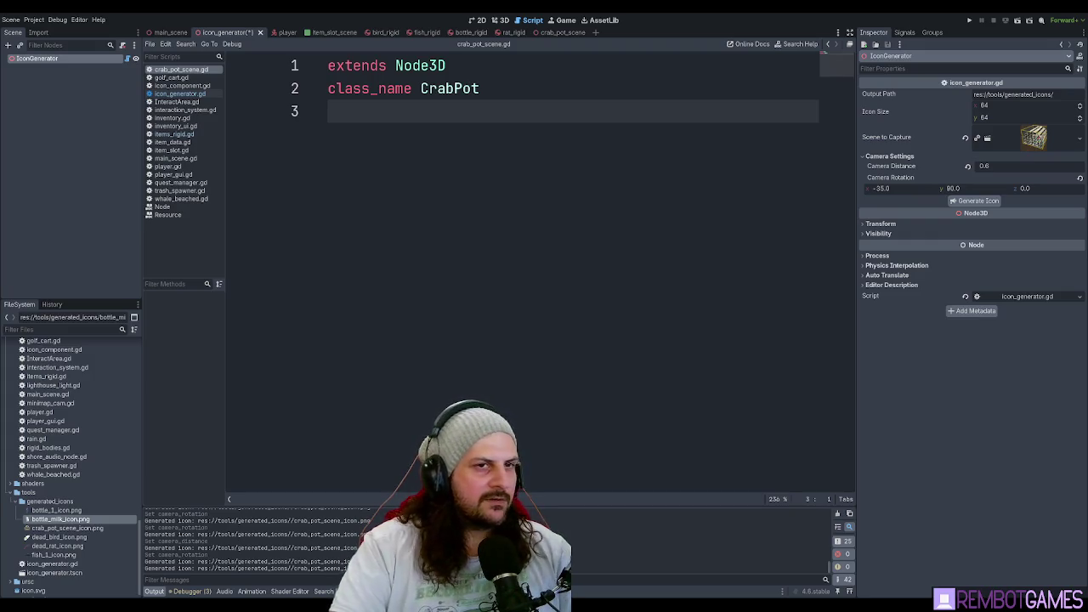
left_click(953, 188)
type("80")
key("Return")
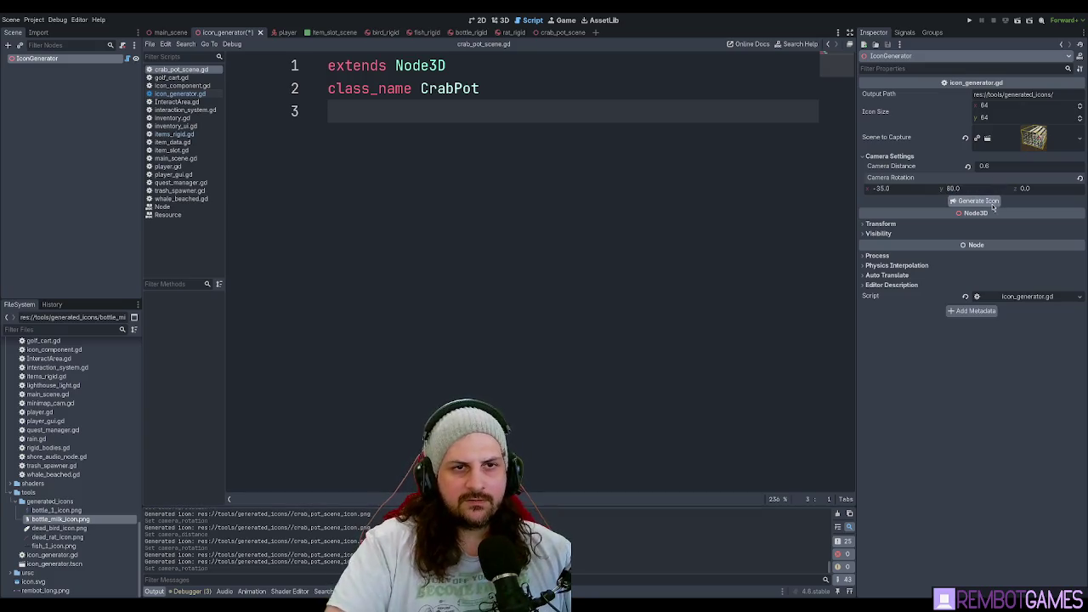
left_click(977, 201)
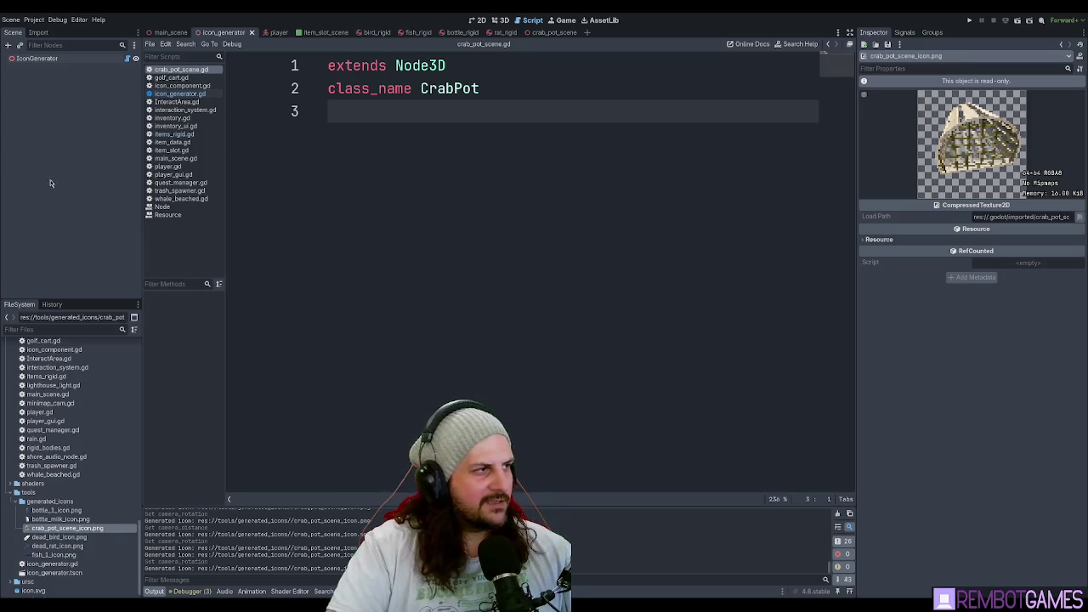
scroll(106, 446, "up", 10)
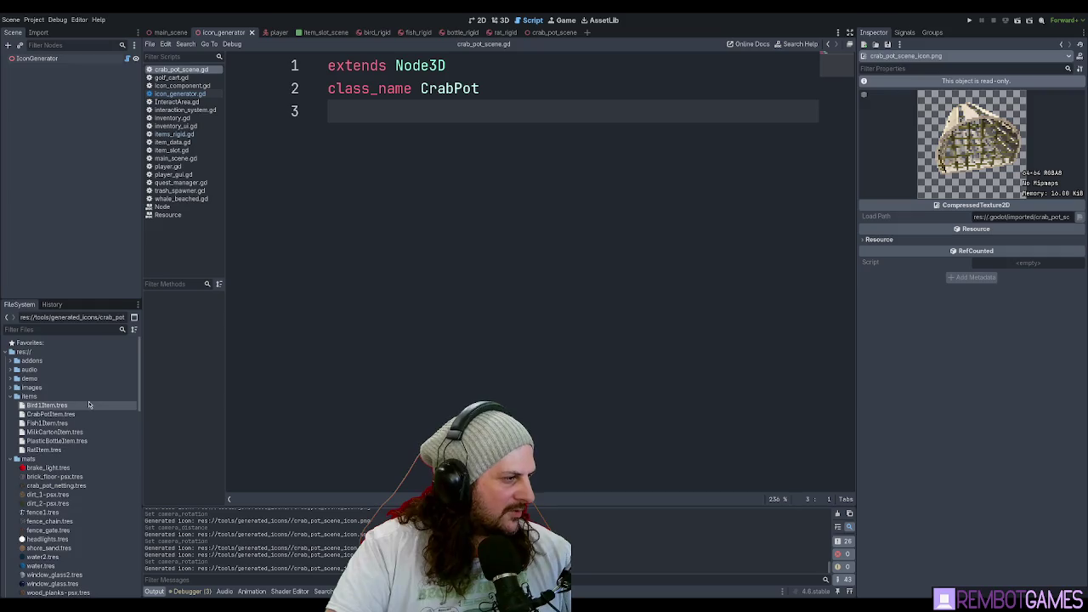